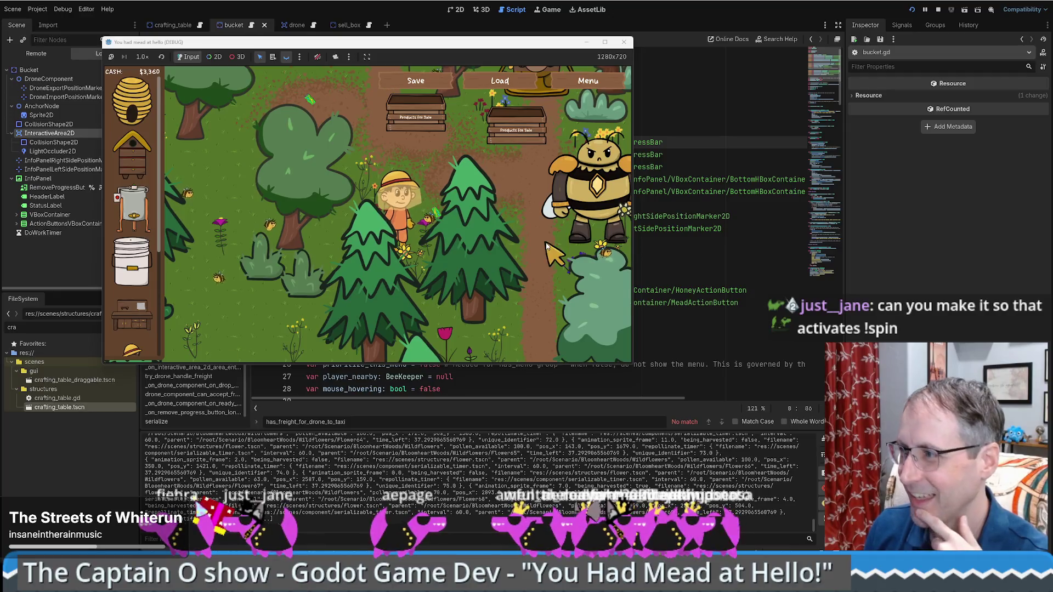
Hide the running game and switch to the other Godot project's seg.gd script
left_click(686, 278)
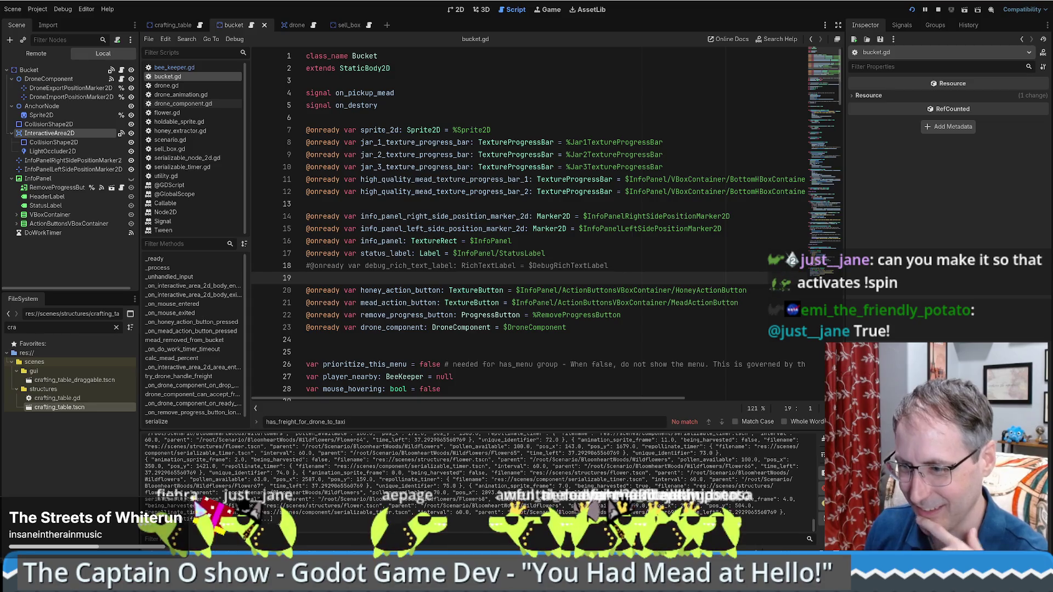
key("alt+Tab")
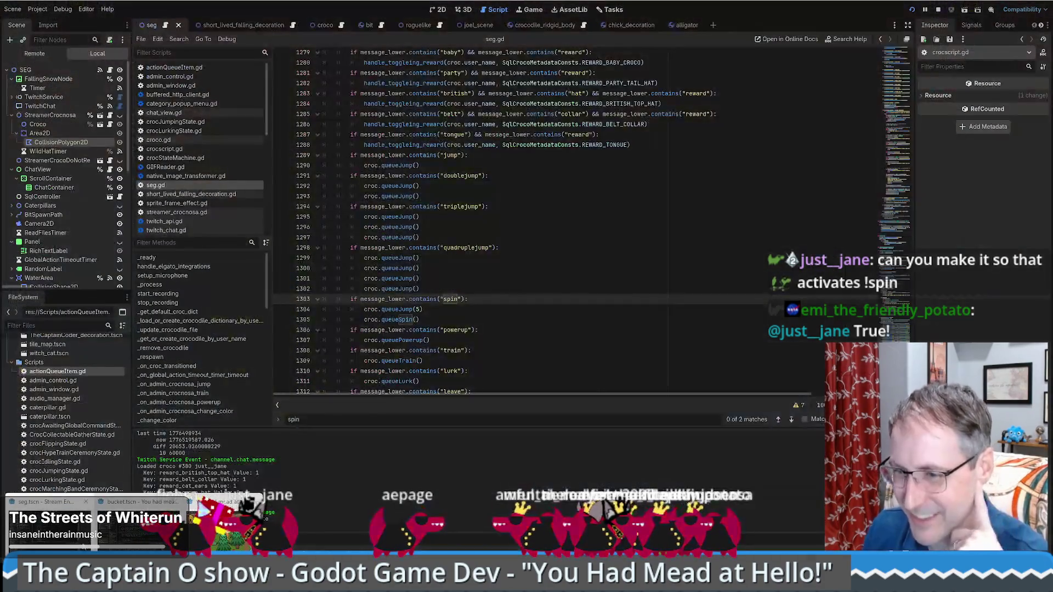
Select the croc.queueJump(5) and croc.queueSpin() lines under the spin check, then return to the Joel print line
scroll(494, 313, "up", 4)
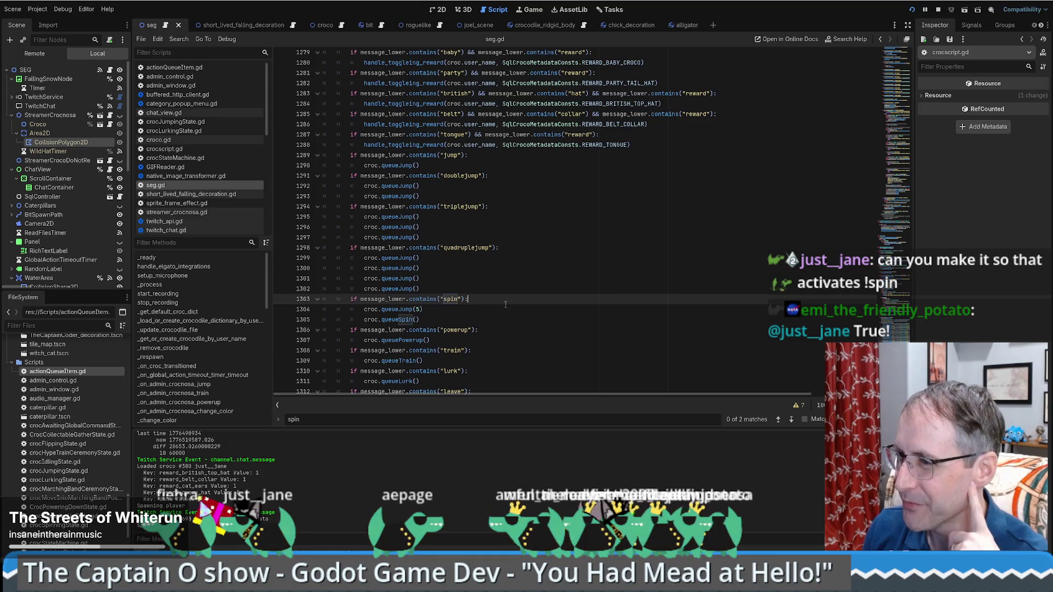
left_click(437, 321)
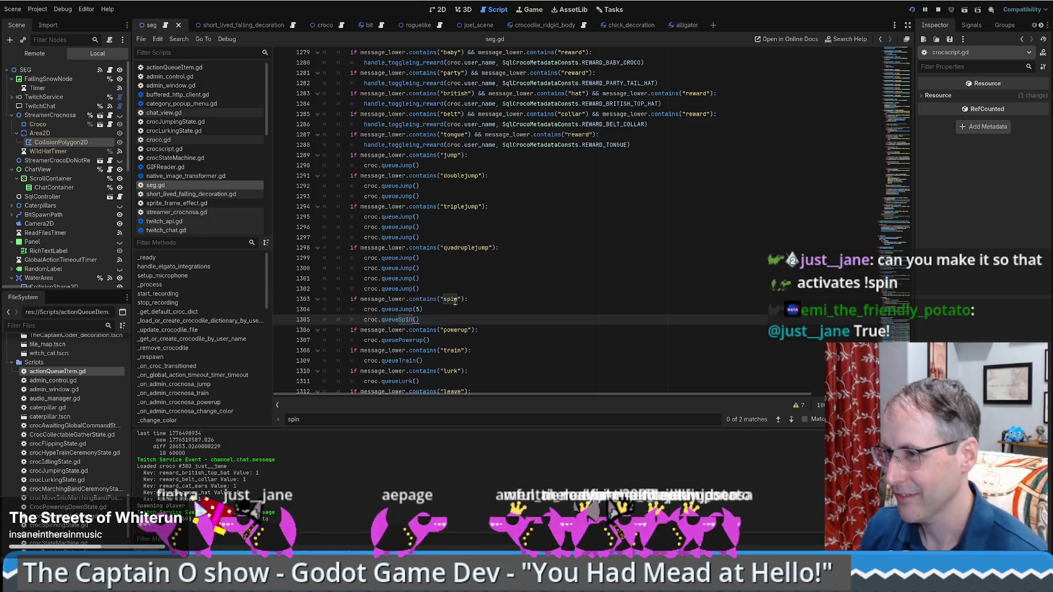
double_click(454, 301)
scroll(457, 319, "down", 3)
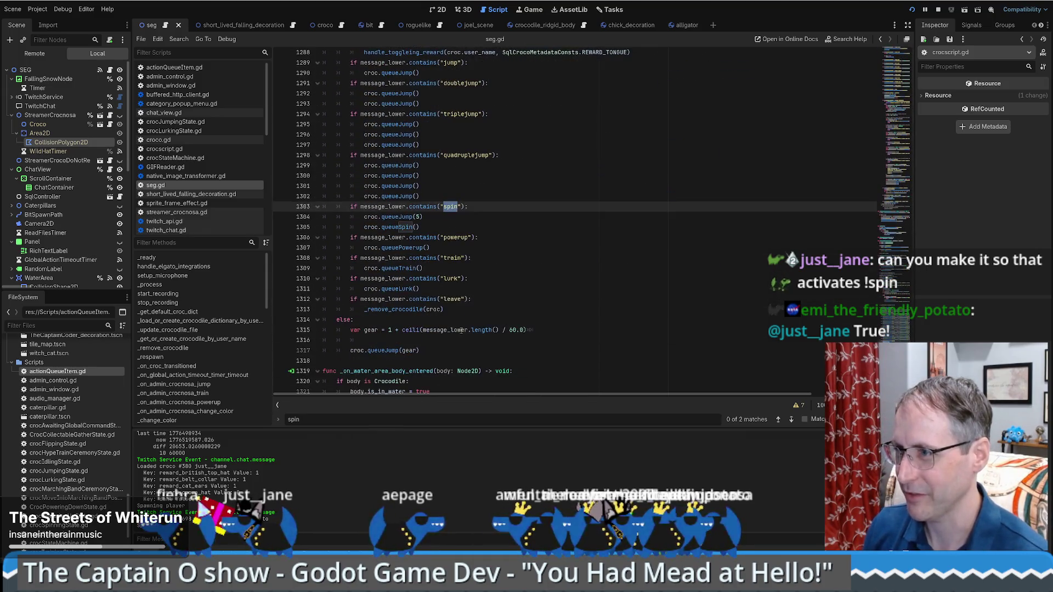
scroll(454, 231, "up", 12)
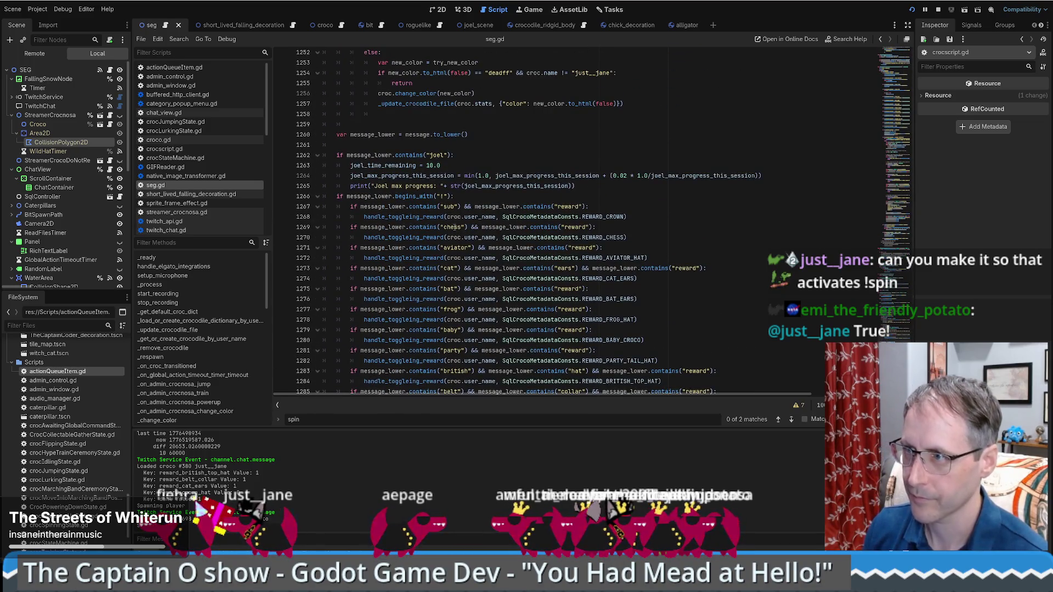
scroll(455, 227, "down", 8)
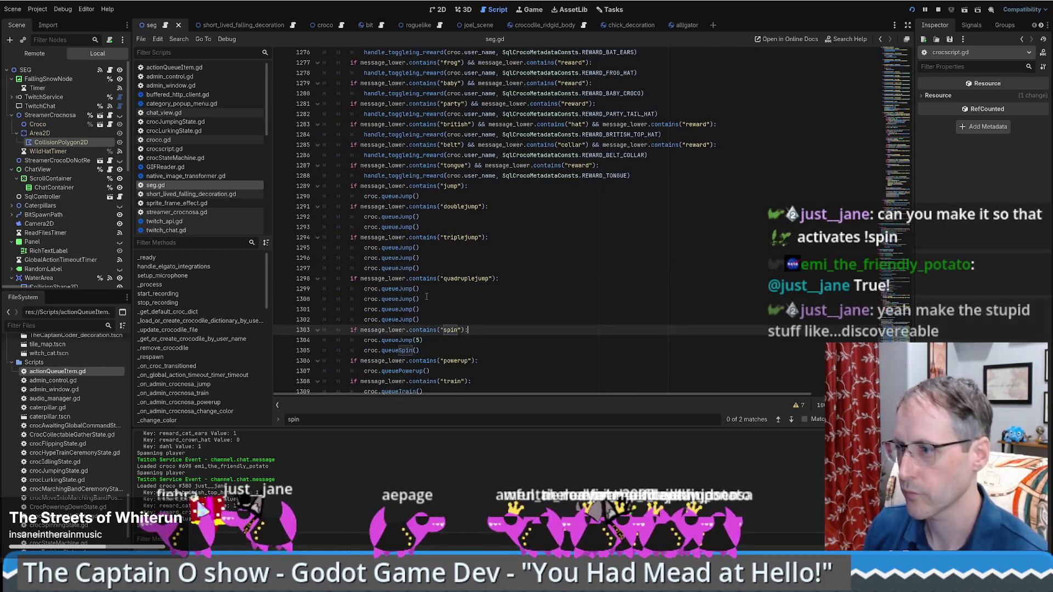
left_click(428, 351)
left_click_drag(429, 352, 493, 331)
key("ctrl+c")
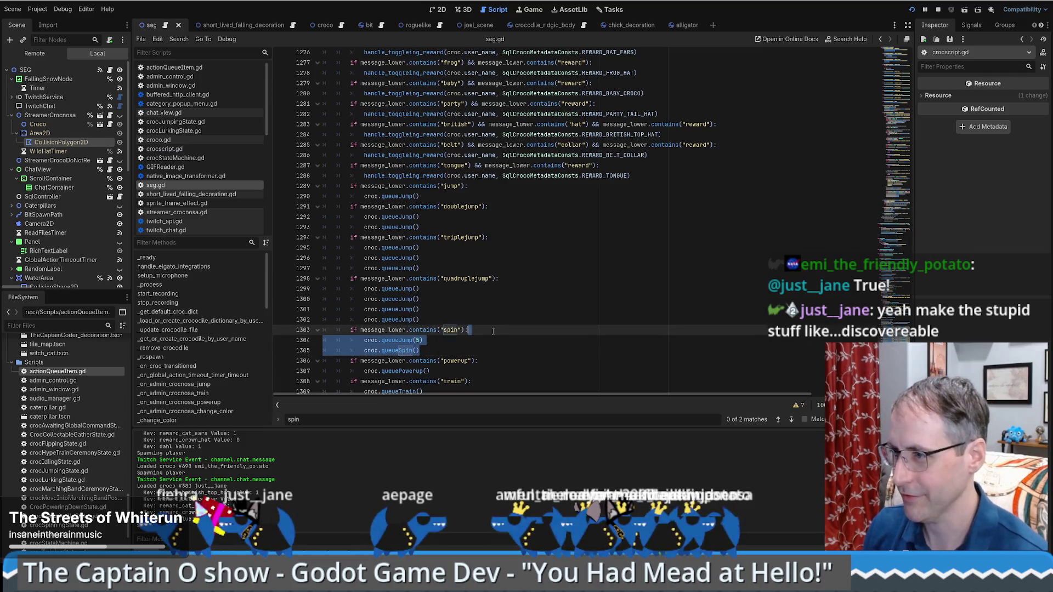
scroll(485, 339, "up", 8)
left_click(616, 184)
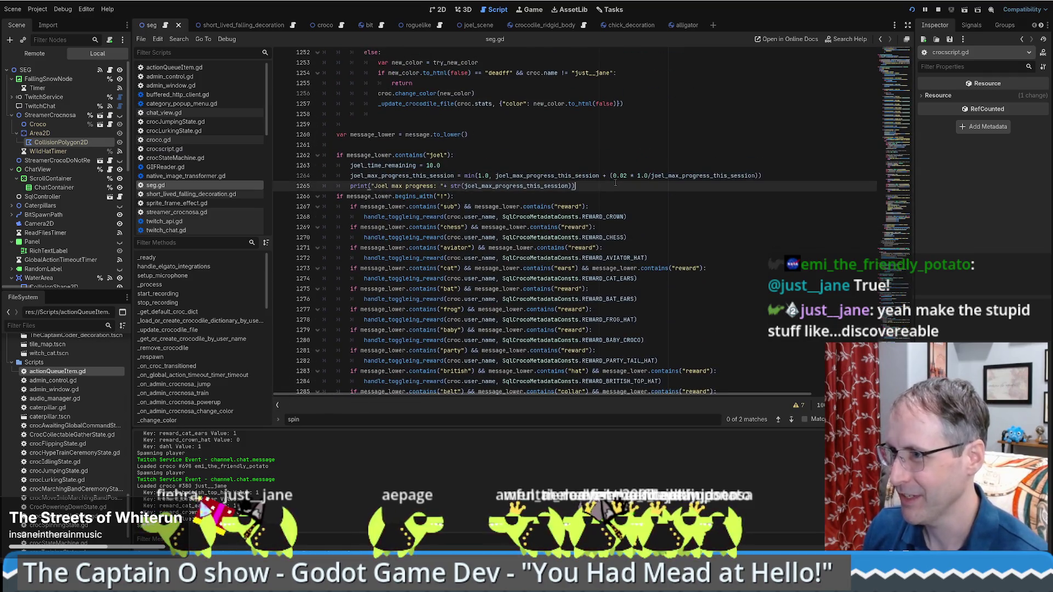
Add an if message_lower.contains("") branch after the Joel print containing the pasted queueJump(5) and queueSpin() calls
scroll(470, 153, "up", 2)
key("Return")
type("if message_lower")
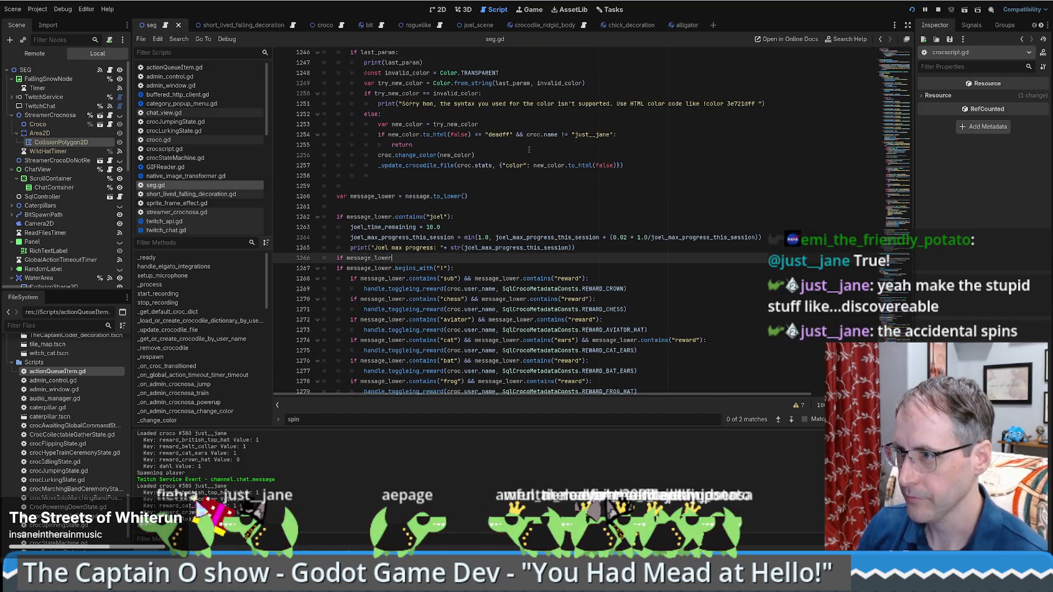
type(".co")
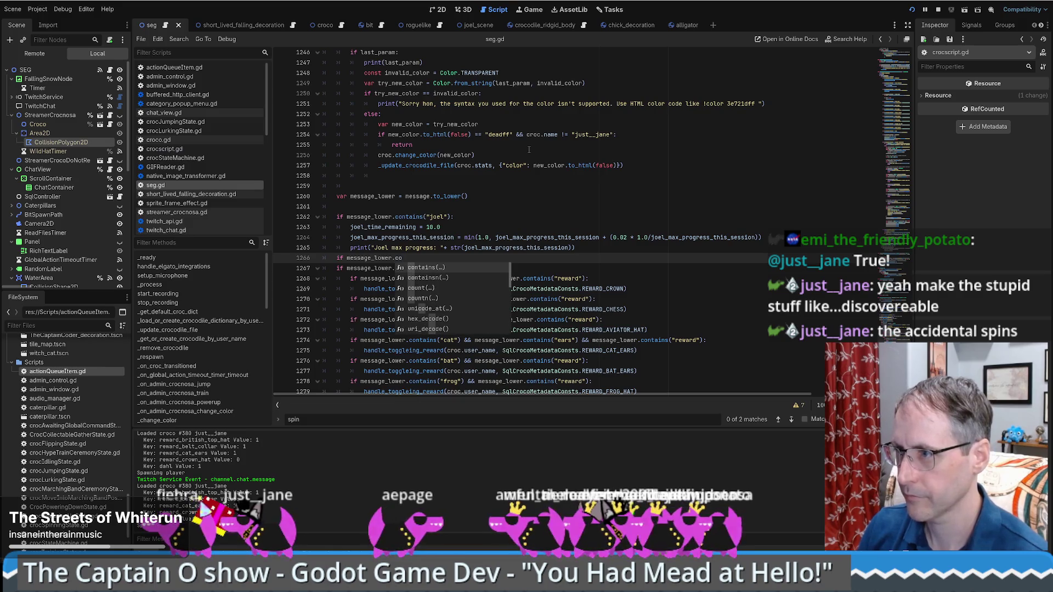
key("Return")
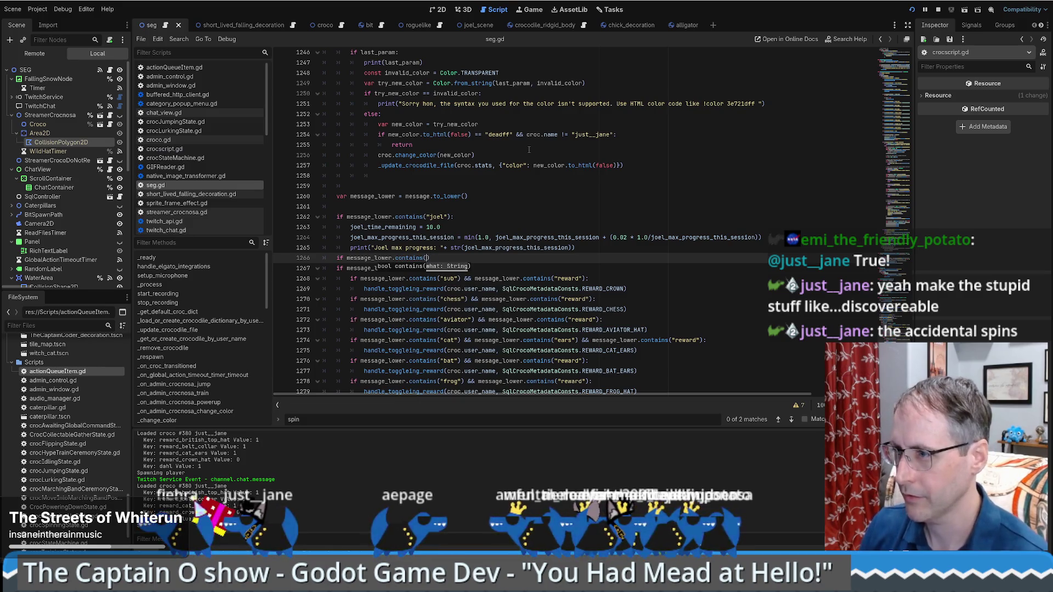
key("End")
key("ctrl+v")
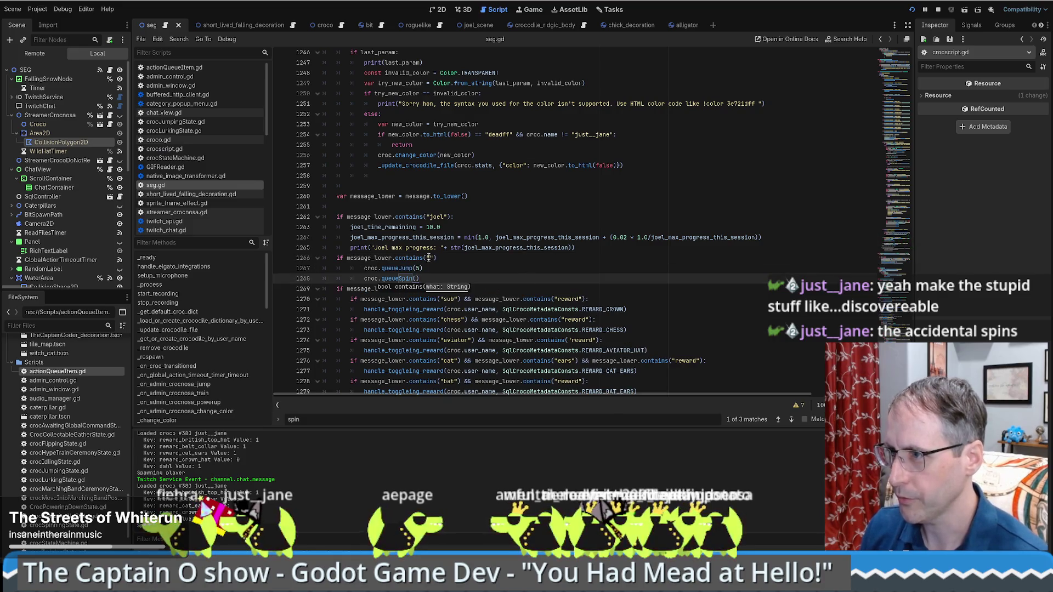
left_click(429, 257)
type("\"")
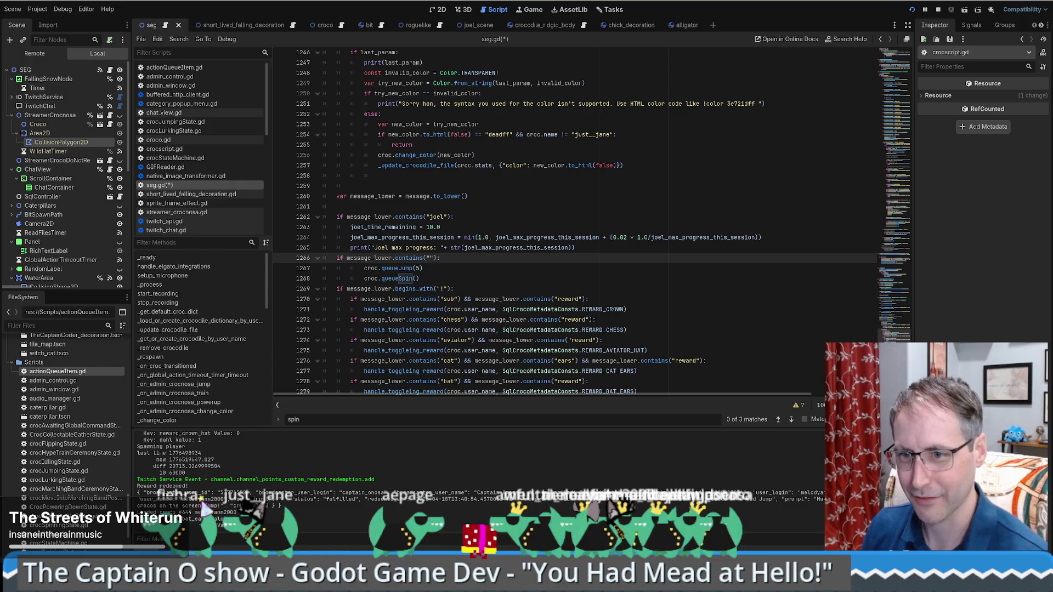
Make the branch condition match either the TonyCrocKickFlipTram or the TonyCrocKickFlip emote string
left_click(430, 257)
key("ctrl+z")
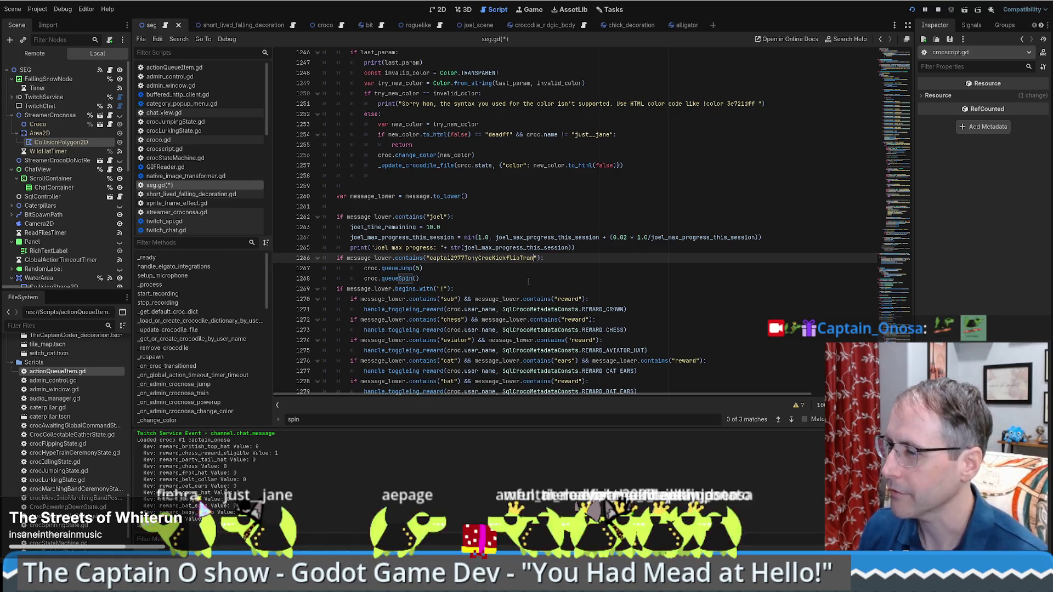
left_click_drag(542, 259, 347, 257)
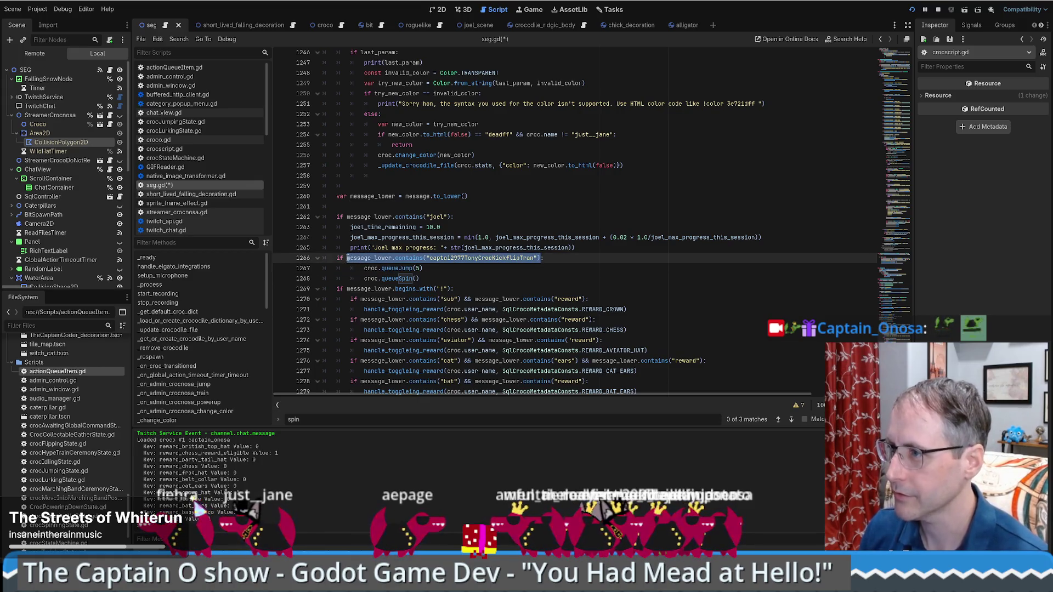
key("Right")
type("|")
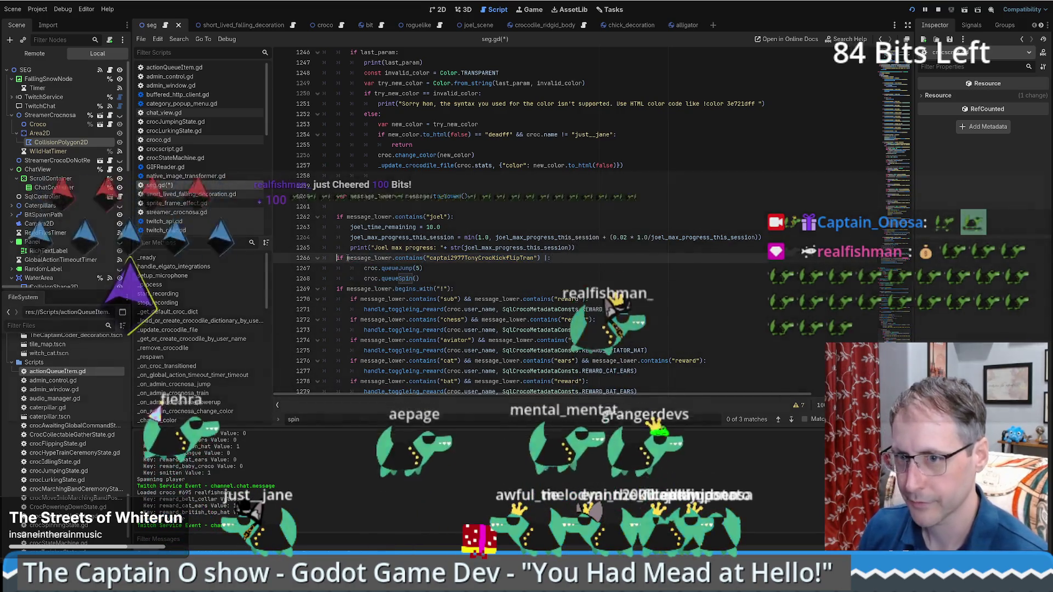
left_click(347, 258)
type("(")
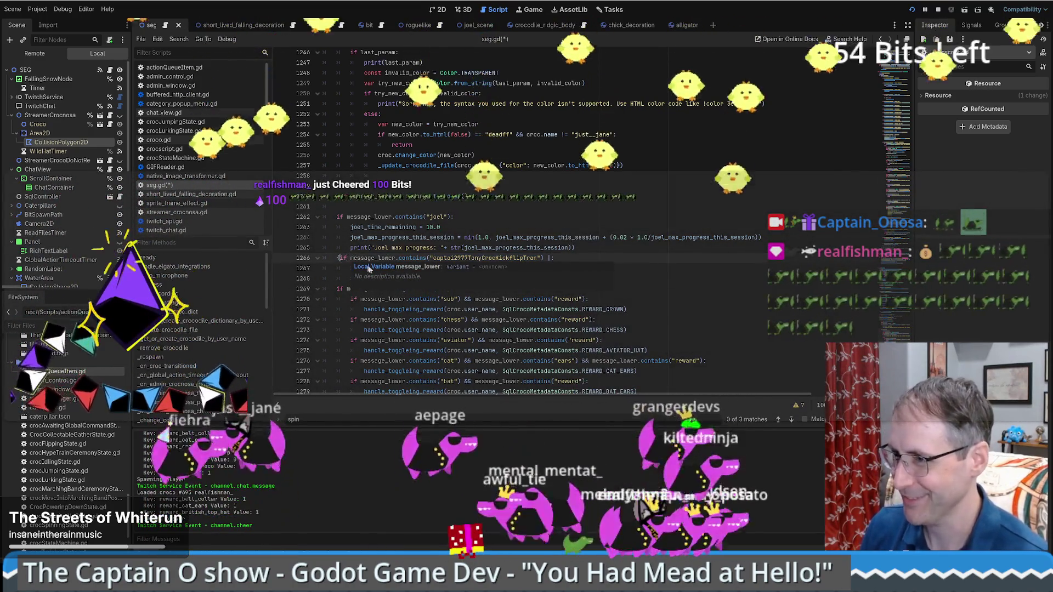
key("BackSpace")
key("End")
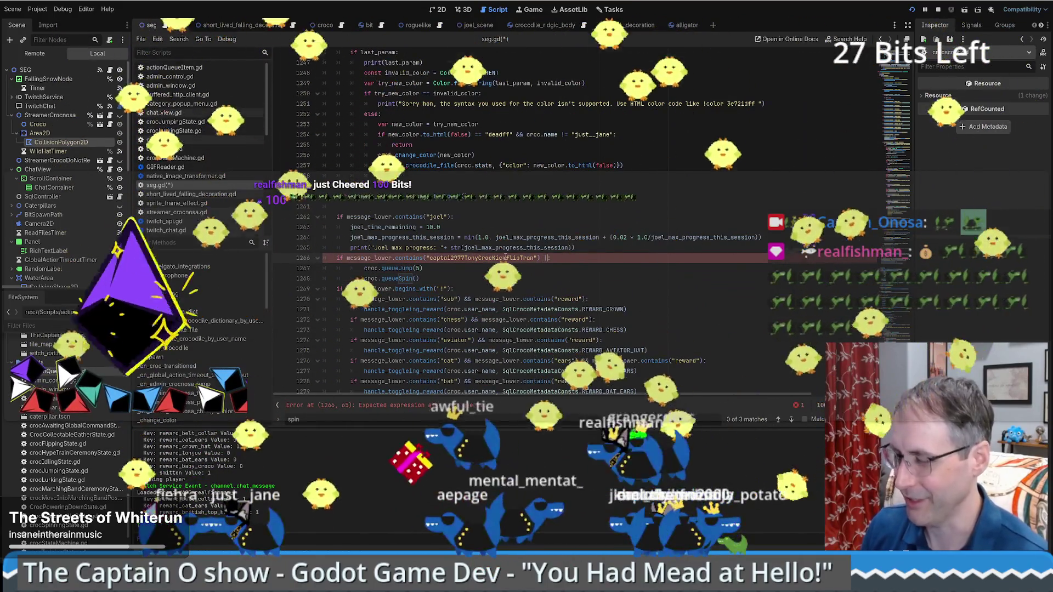
type("|")
key("ctrl+v")
left_click(740, 257)
key("BackSpace")
key("BackSpace")
key("BackSpace")
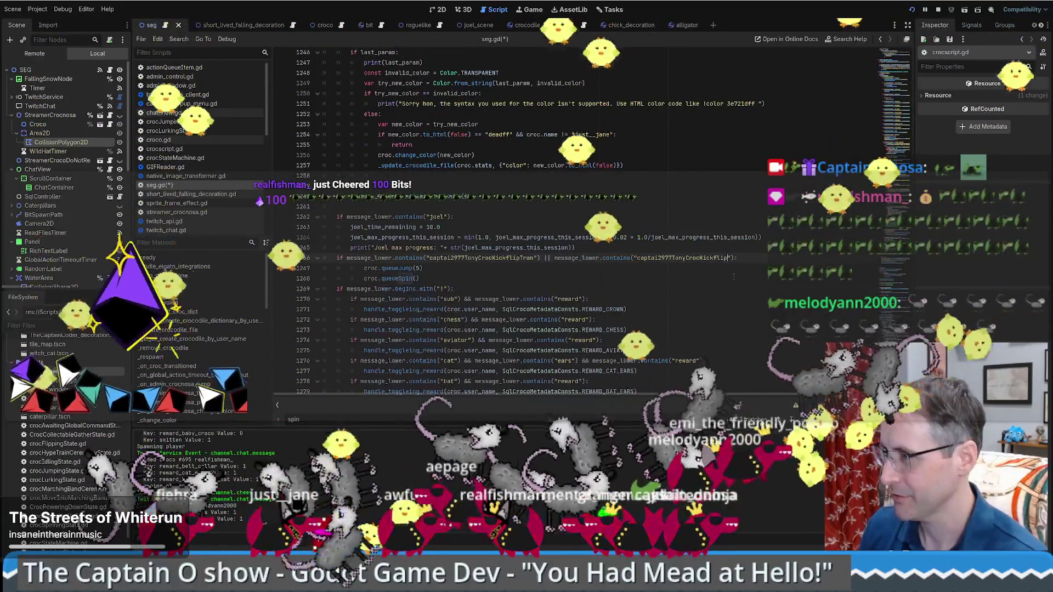
left_click(775, 256)
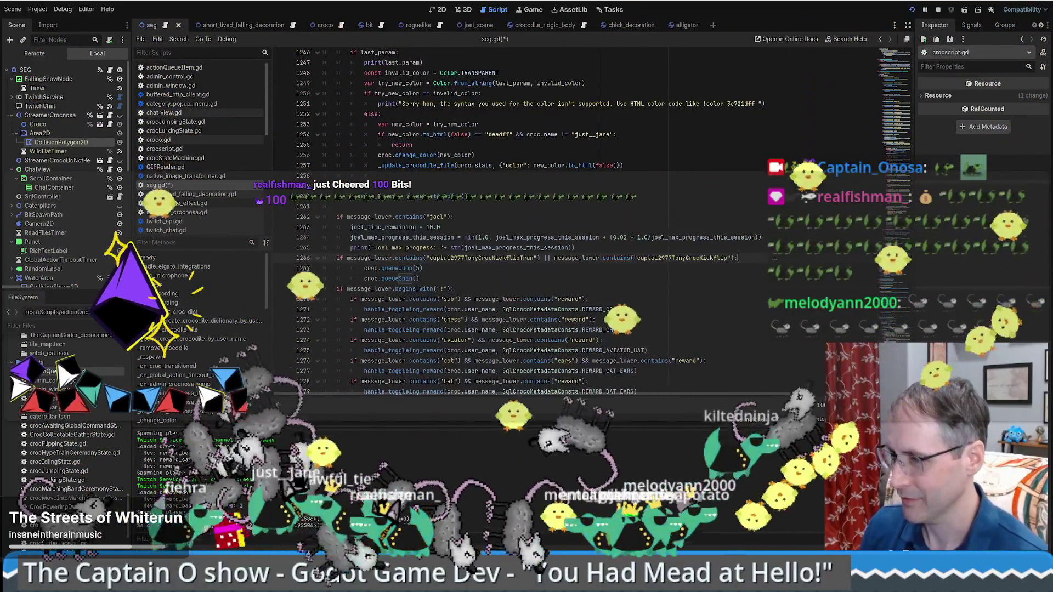
Add a '# Queue a spin' comment crediting a chat user inside the branch, then save seg.gd
key("Return")
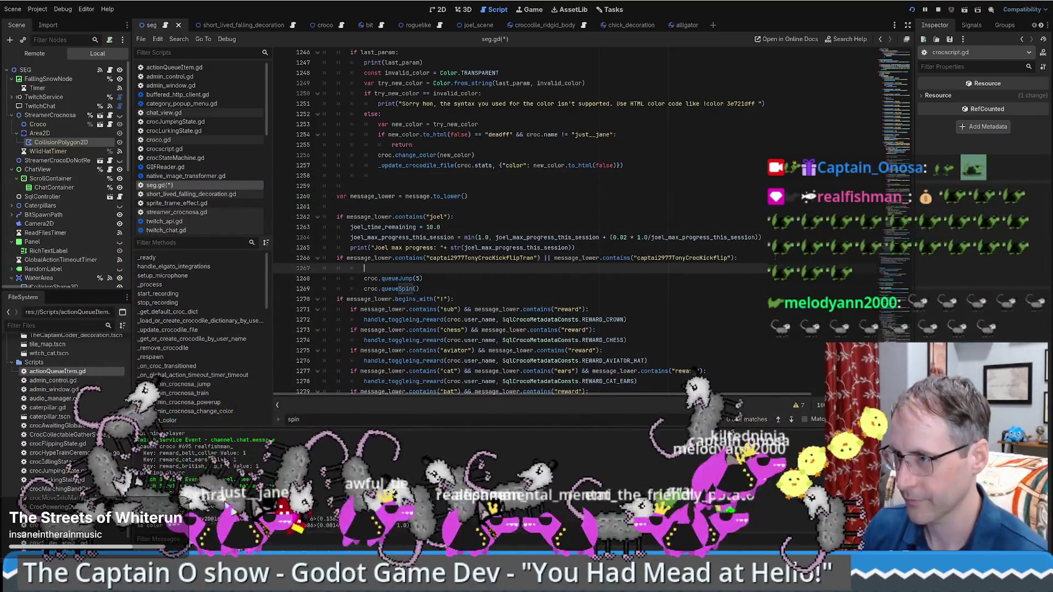
type("#0")
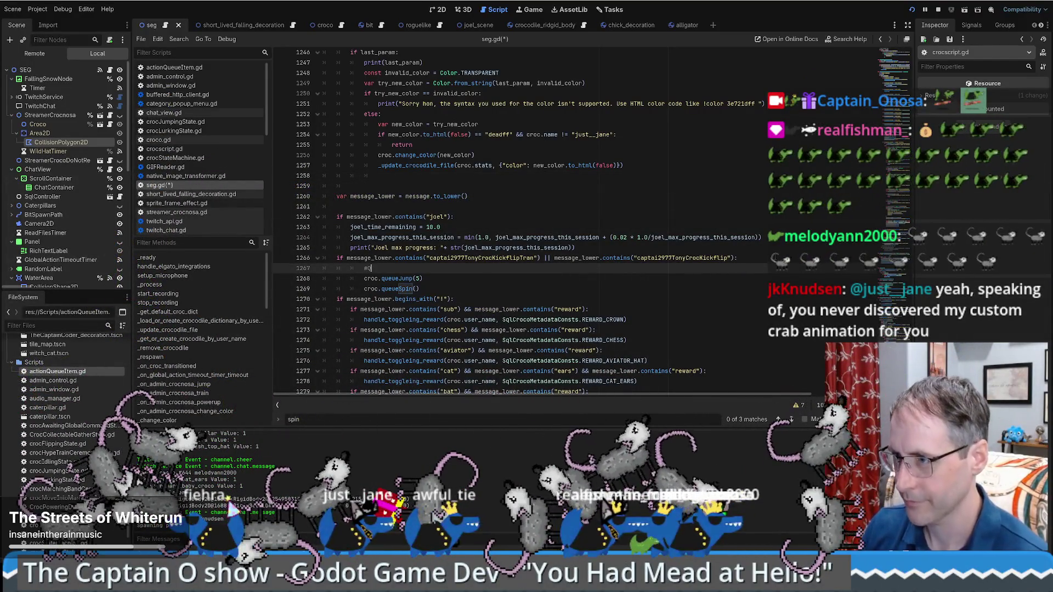
key("BackSpace")
type("Queue a spin ")
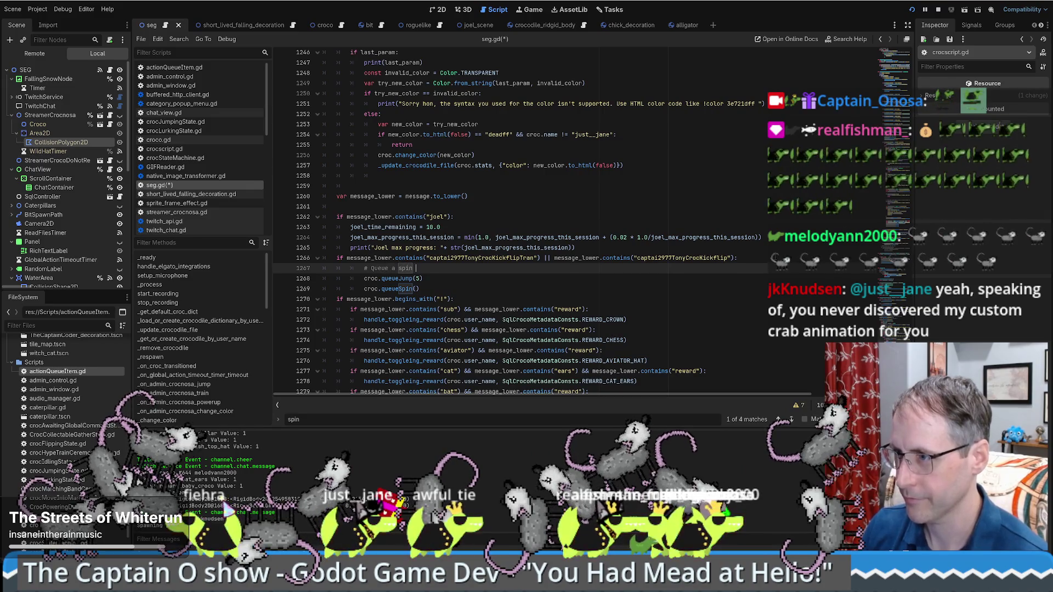
type("- just__jane")
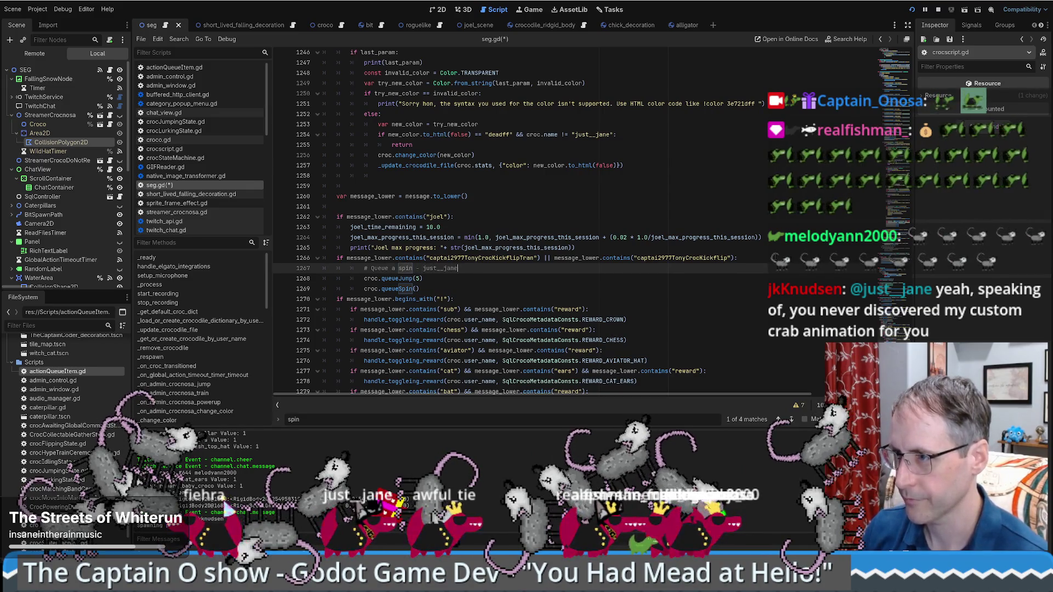
key("ctrl+s")
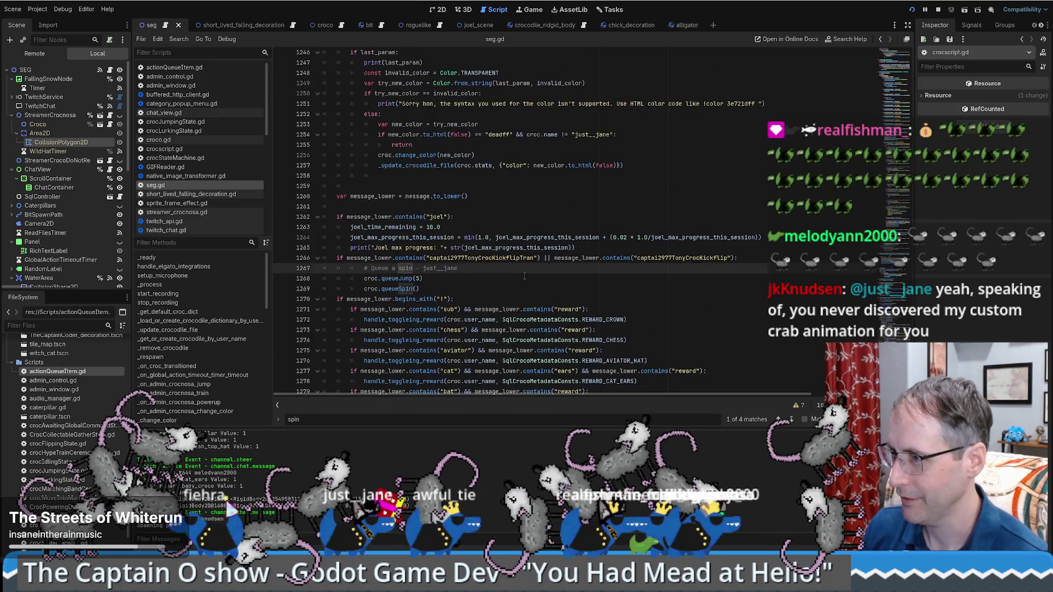
left_click(701, 257)
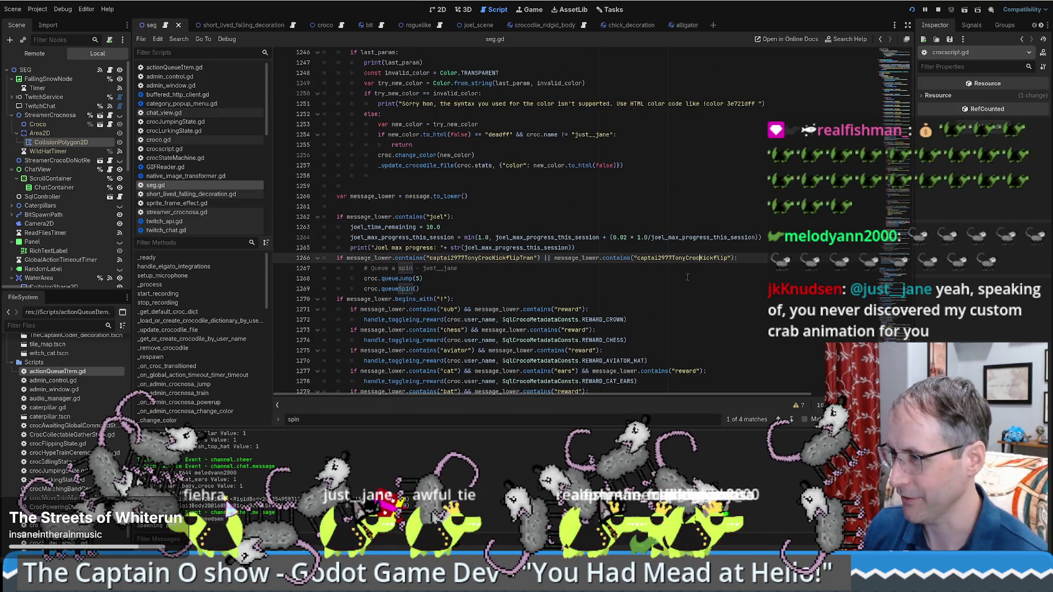
double_click(685, 258)
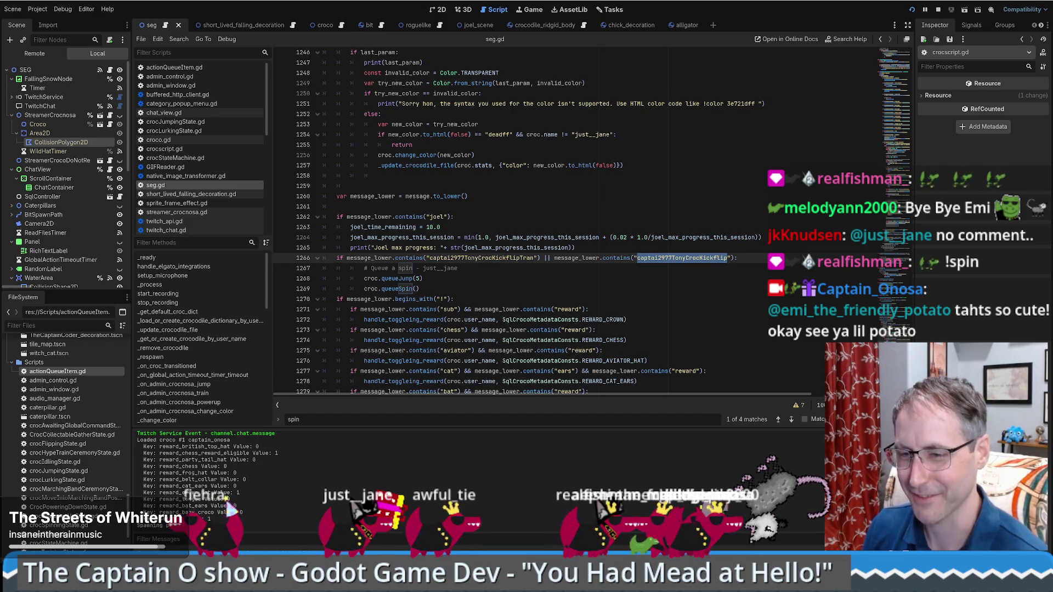
left_click(718, 289)
scroll(723, 301, "down", 1)
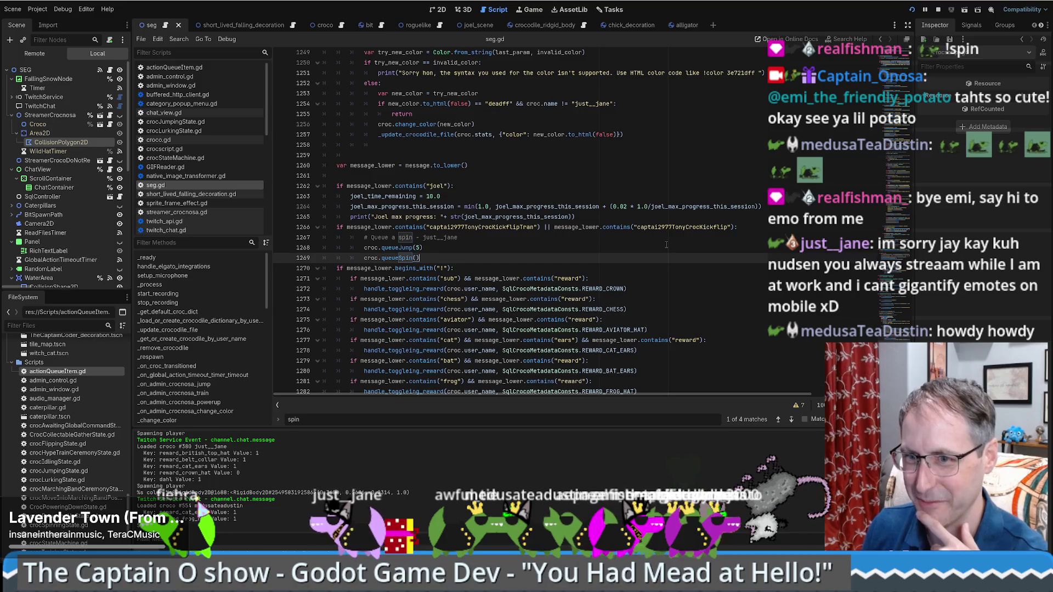
left_click(600, 245)
Append 'hi' to the Queue a spin comment and save seg.gd
left_click(615, 236)
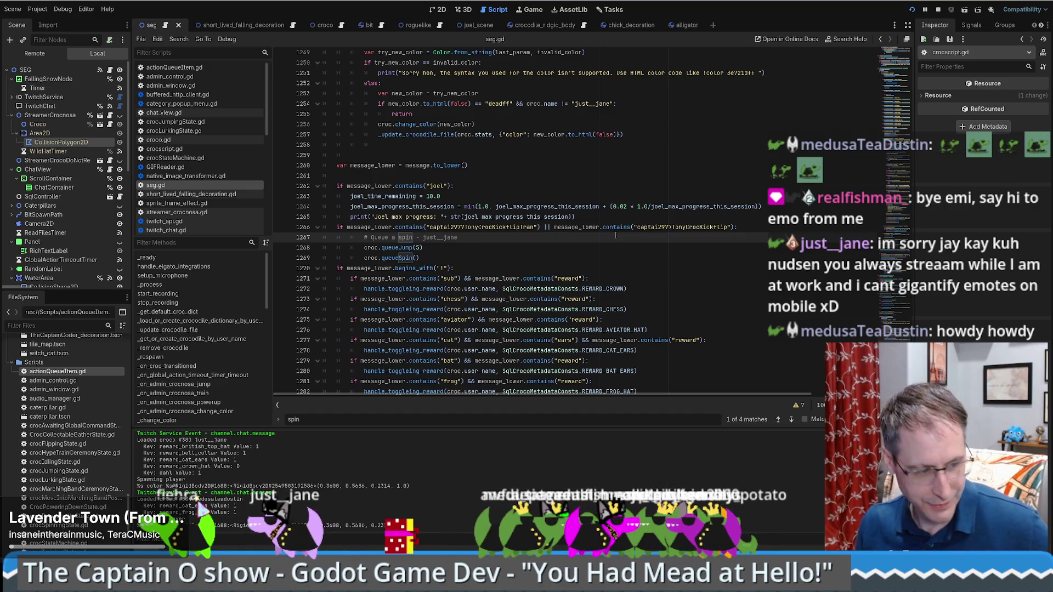
type("hi")
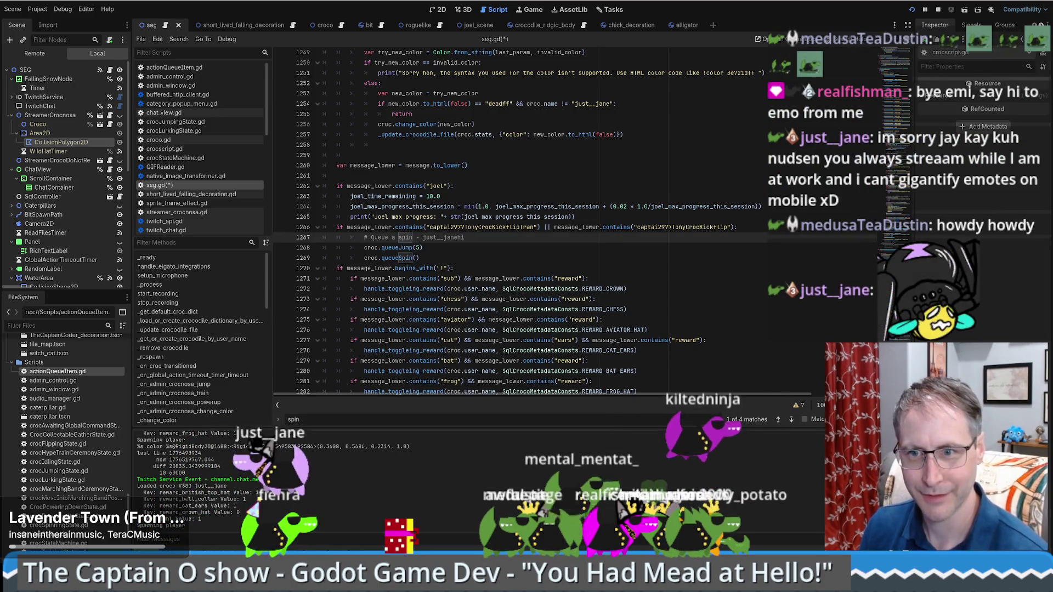
mouse_move(541, 302)
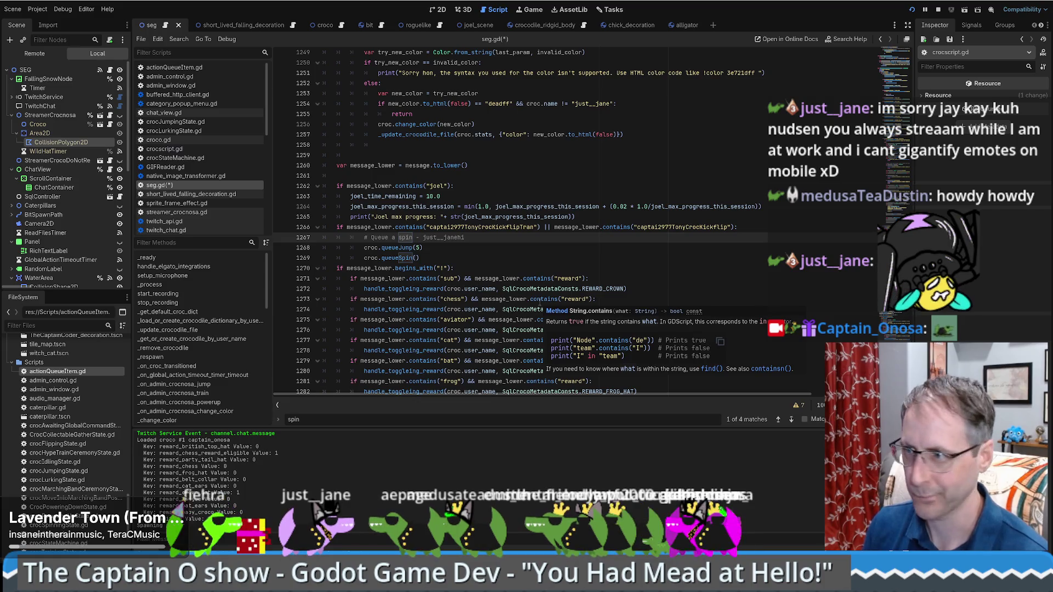
key("ctrl+s")
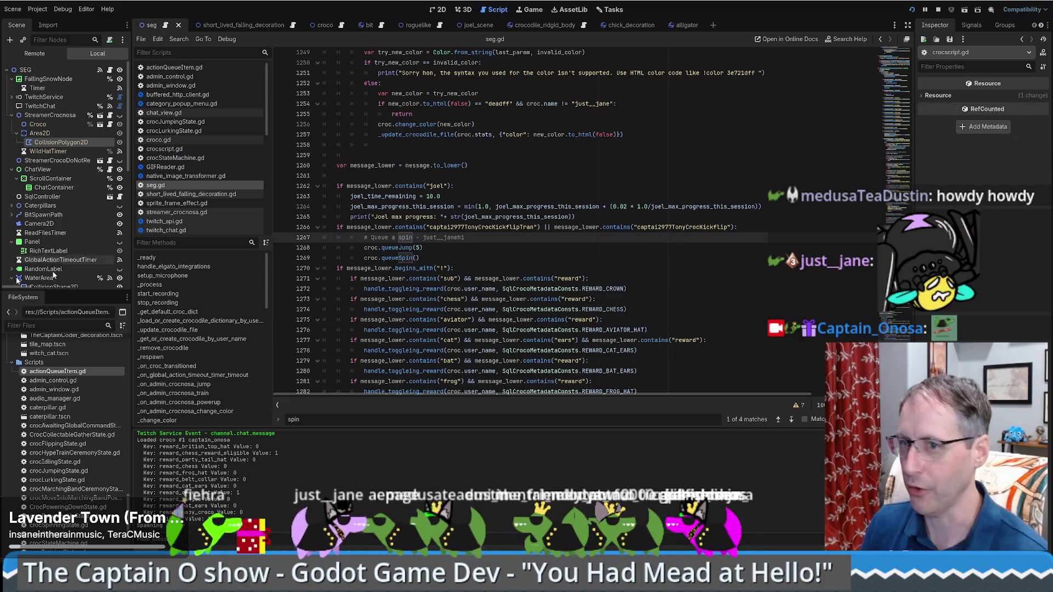
left_click(473, 257)
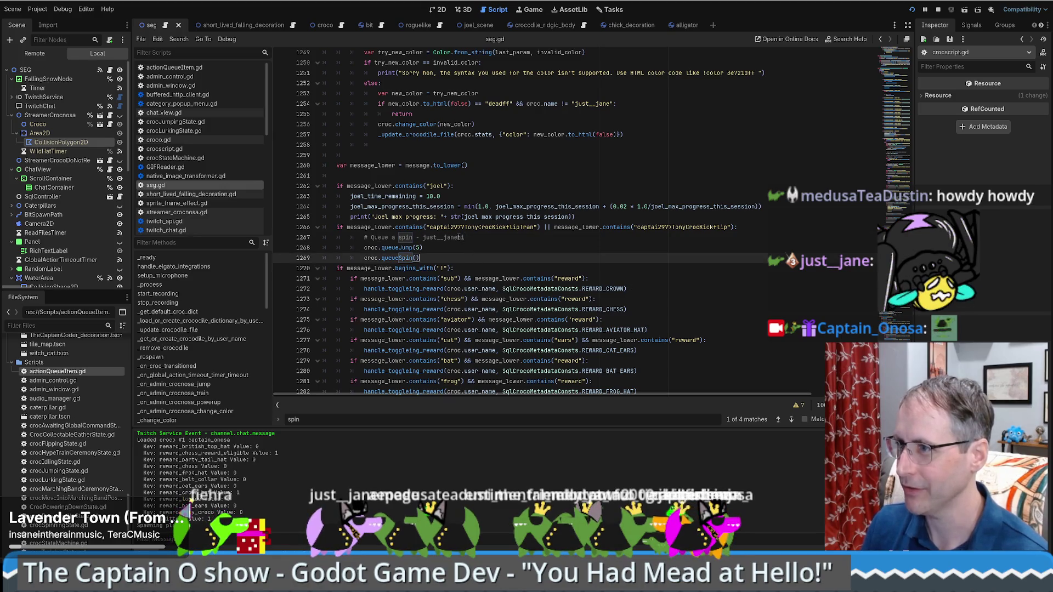
Change the condition to check only for "kickflip", removing the emote alternative, and save
left_click_drag(430, 227, 492, 227)
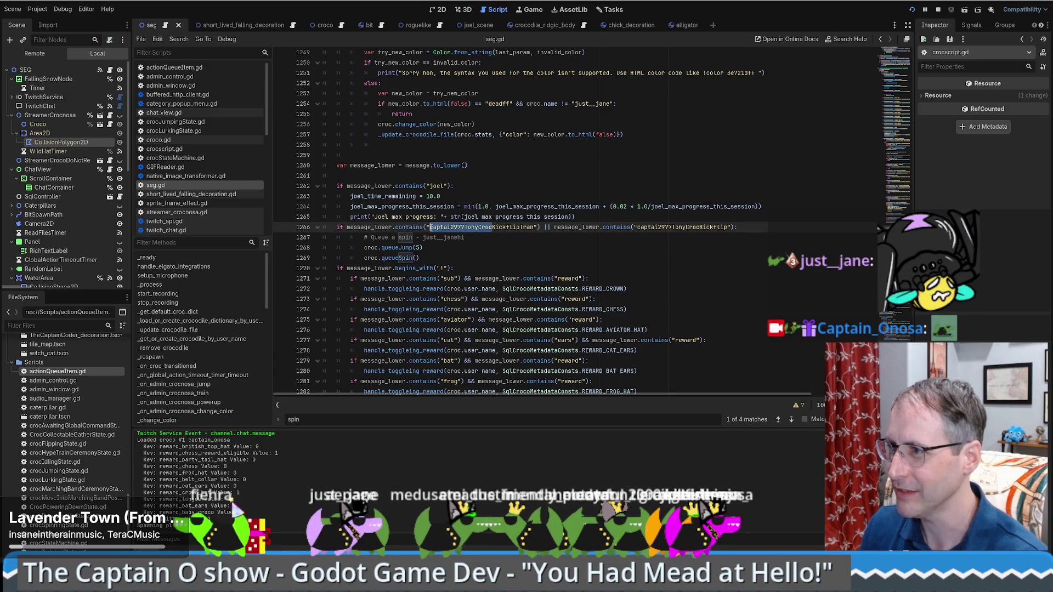
key("BackSpace")
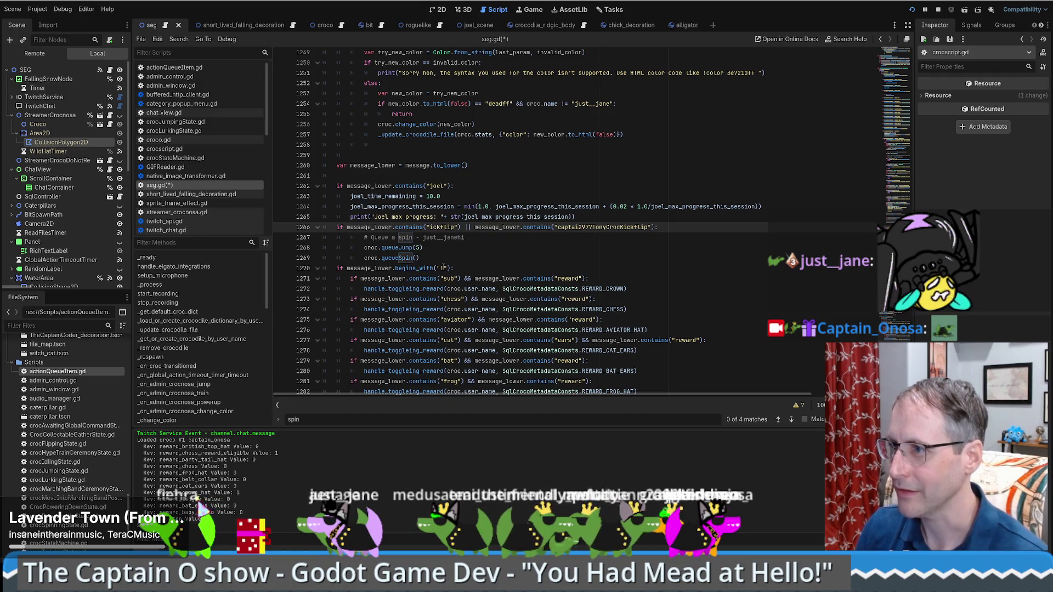
left_click_drag(468, 226, 662, 226)
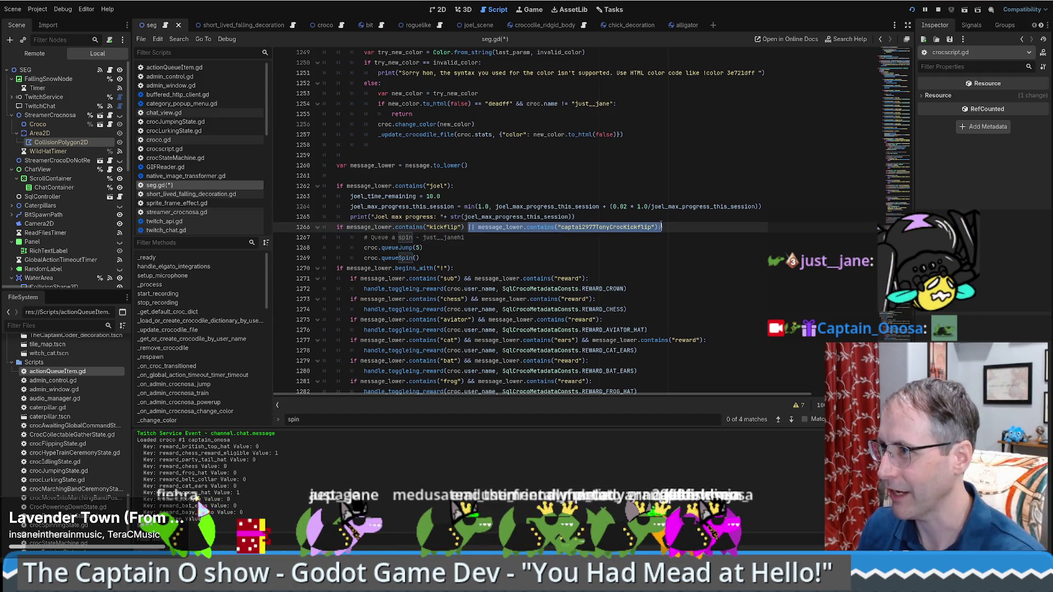
key("BackSpace")
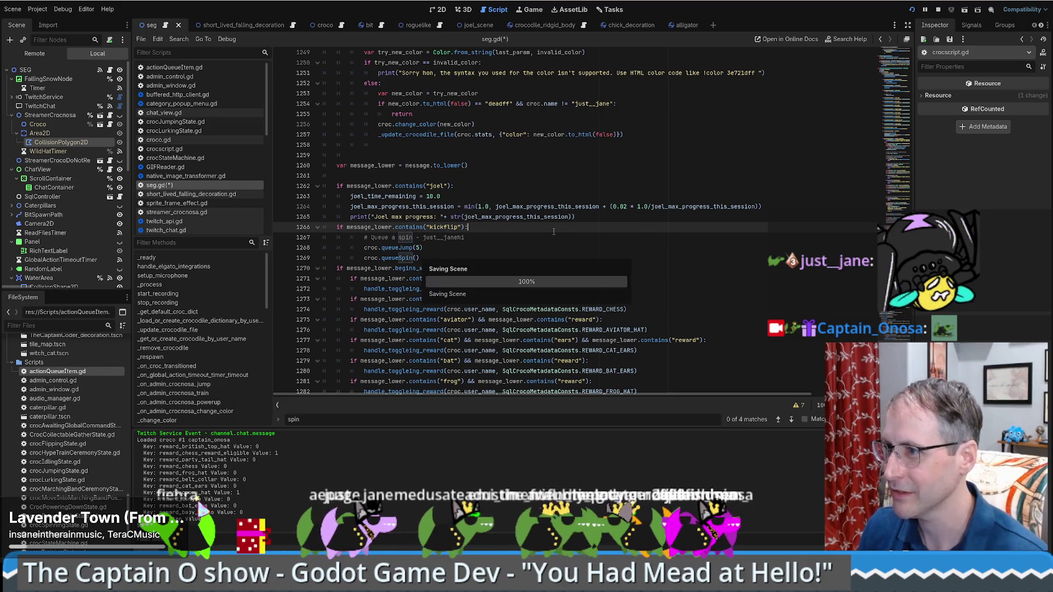
key("ctrl+s")
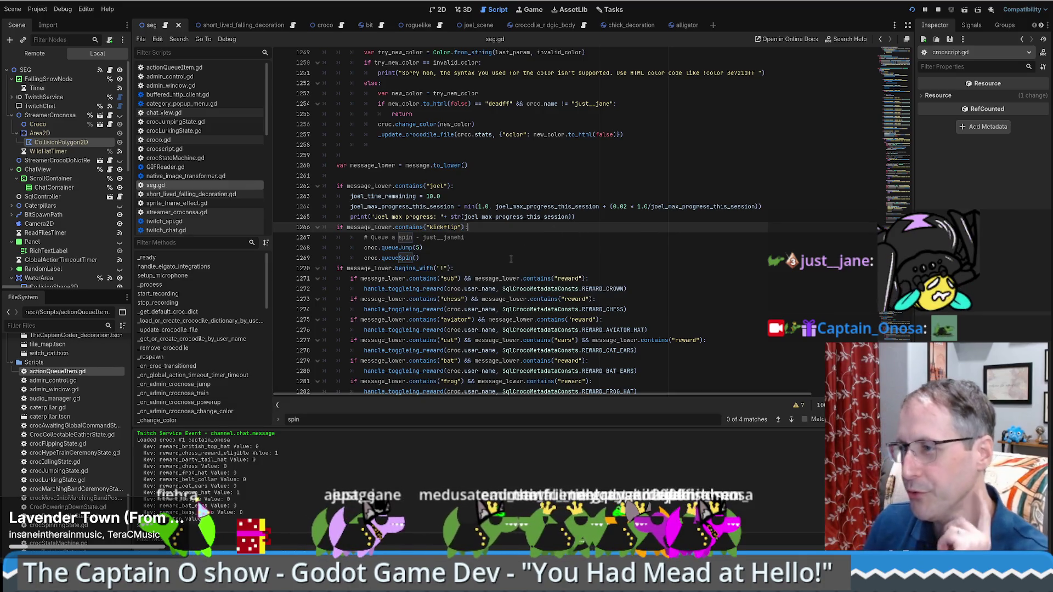
left_click(509, 259)
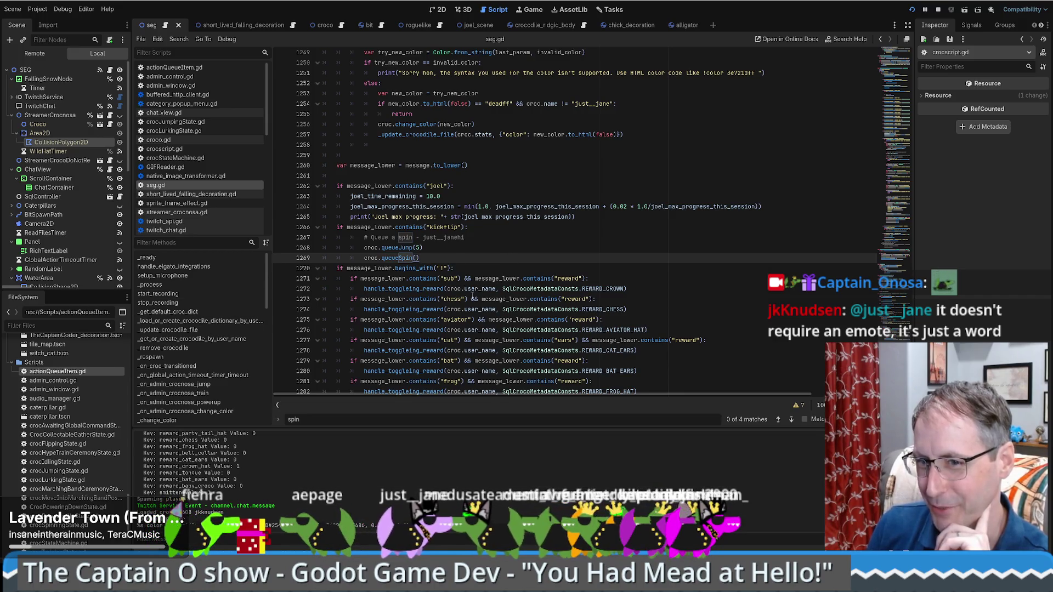
left_click(578, 227)
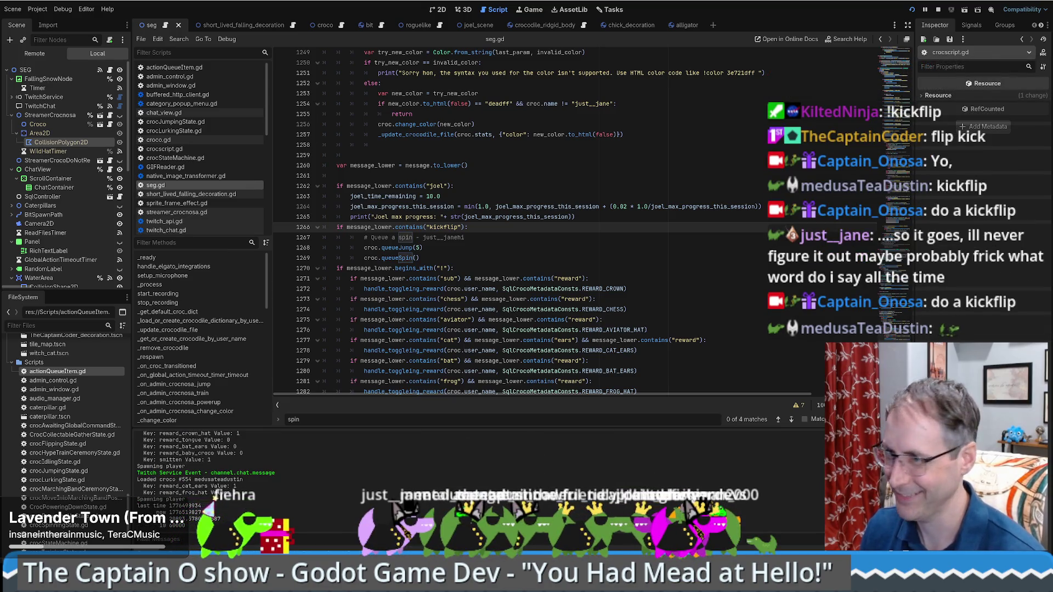
key("Down")
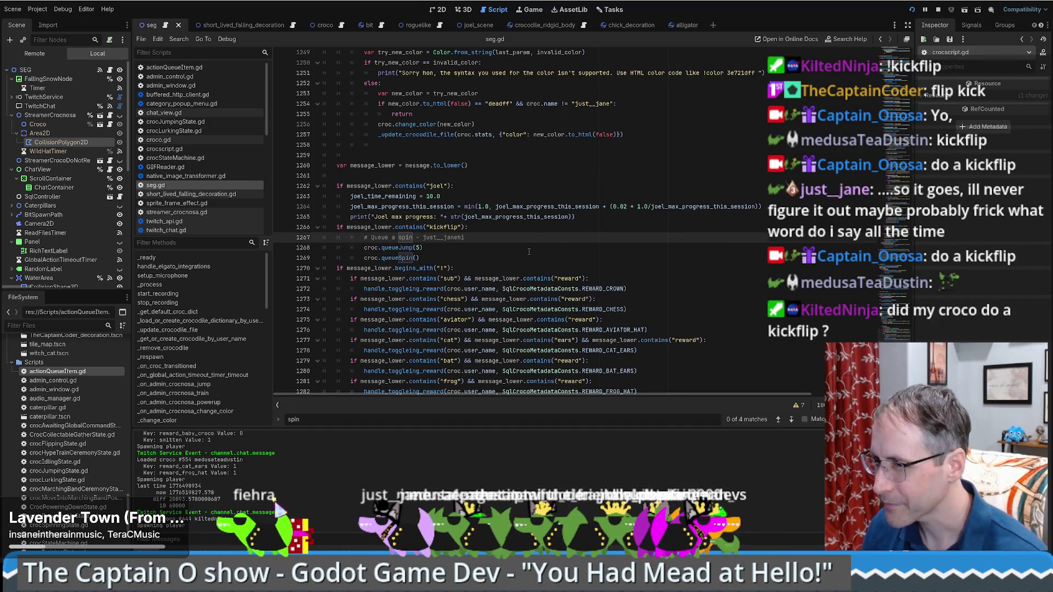
left_click(446, 227)
double_click(409, 226)
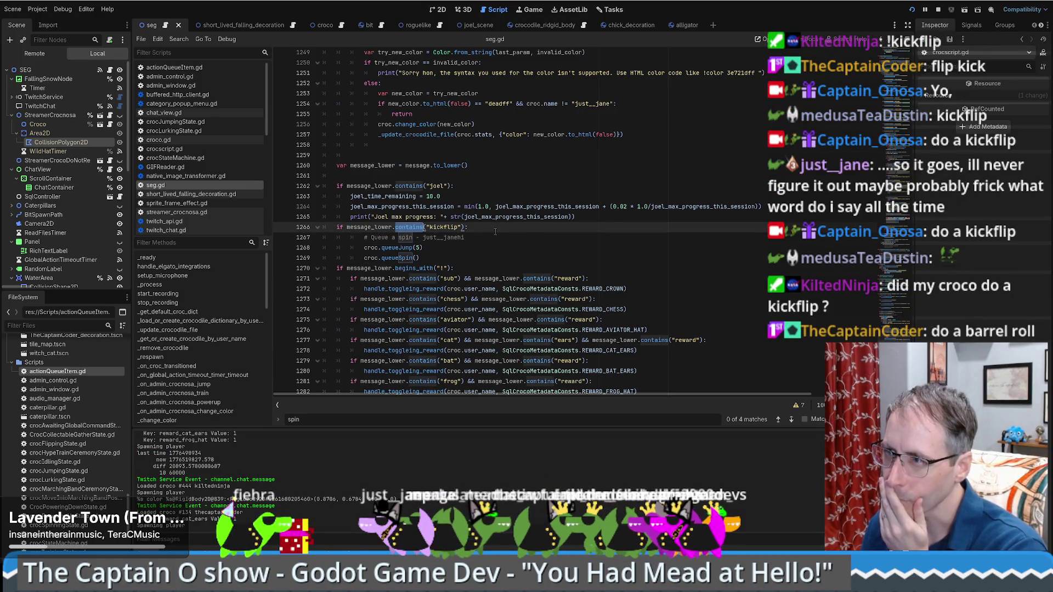
left_click(599, 206)
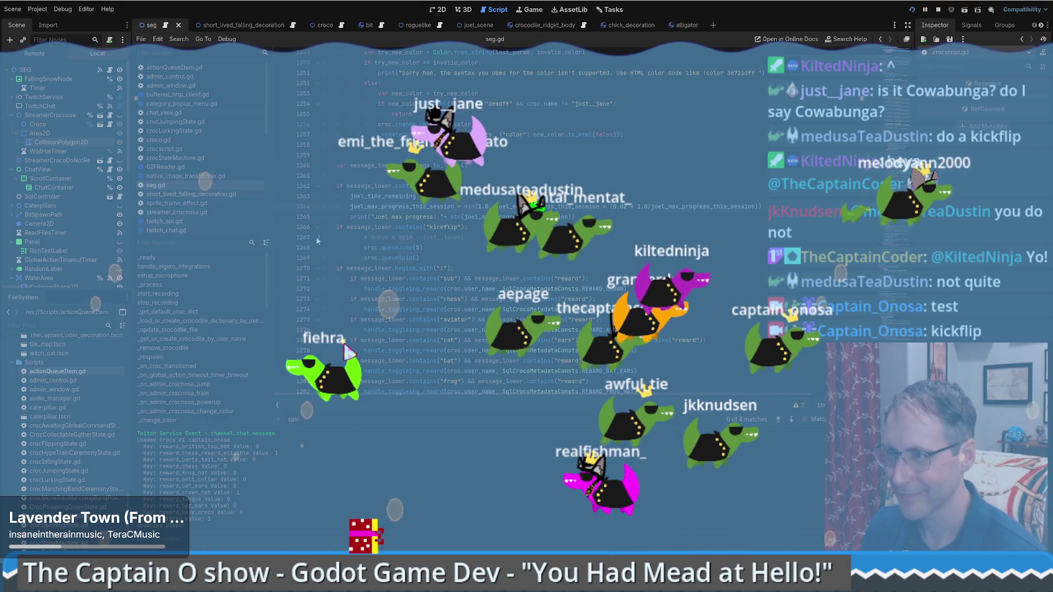
Break at the kickflip condition and step into queueJump and its new action queue item
left_click(281, 228)
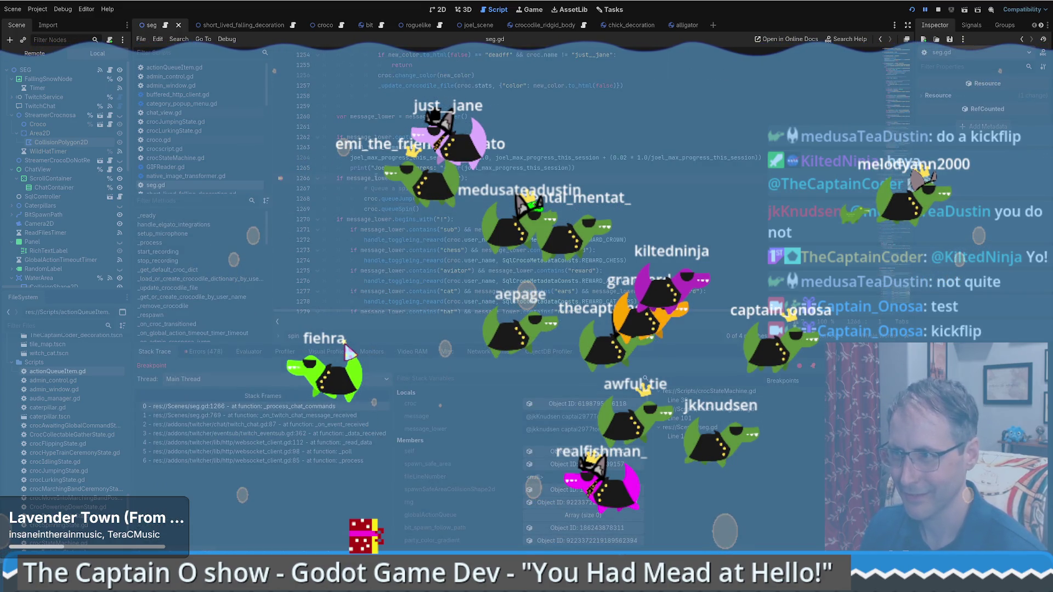
left_click(376, 178)
key("F10")
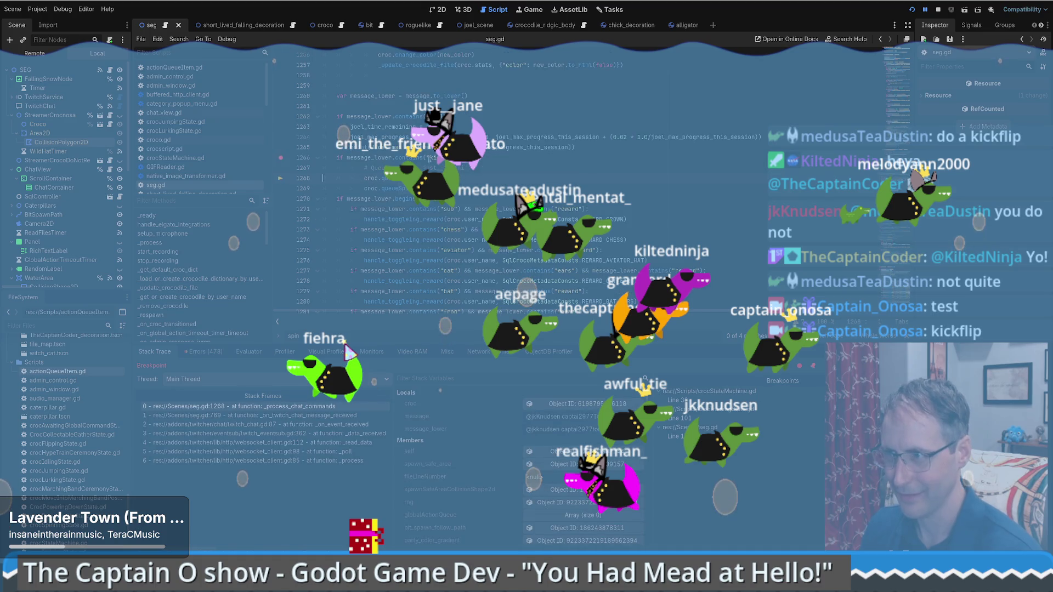
key("F11")
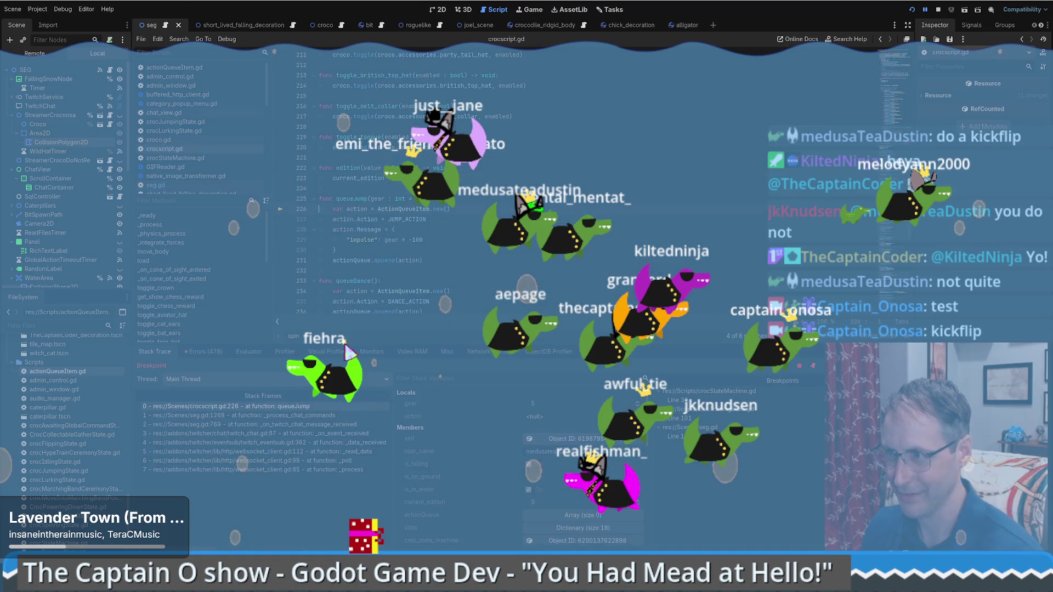
key("F11")
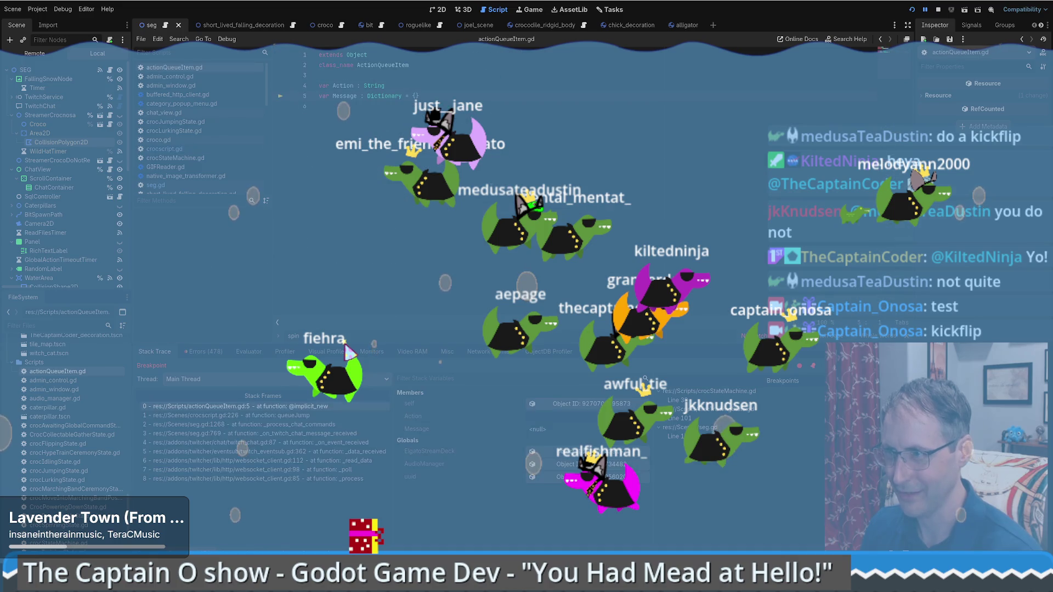
key("F11")
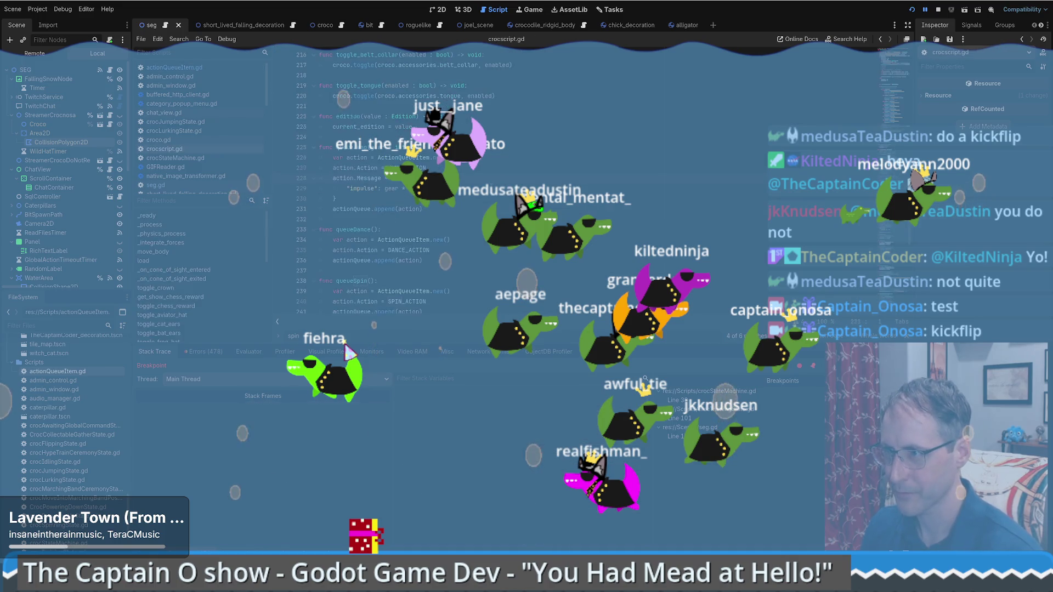
Step through queueSpin back to the seg.gd chat handler, then resume the game with F12
key("F11")
key("F11")
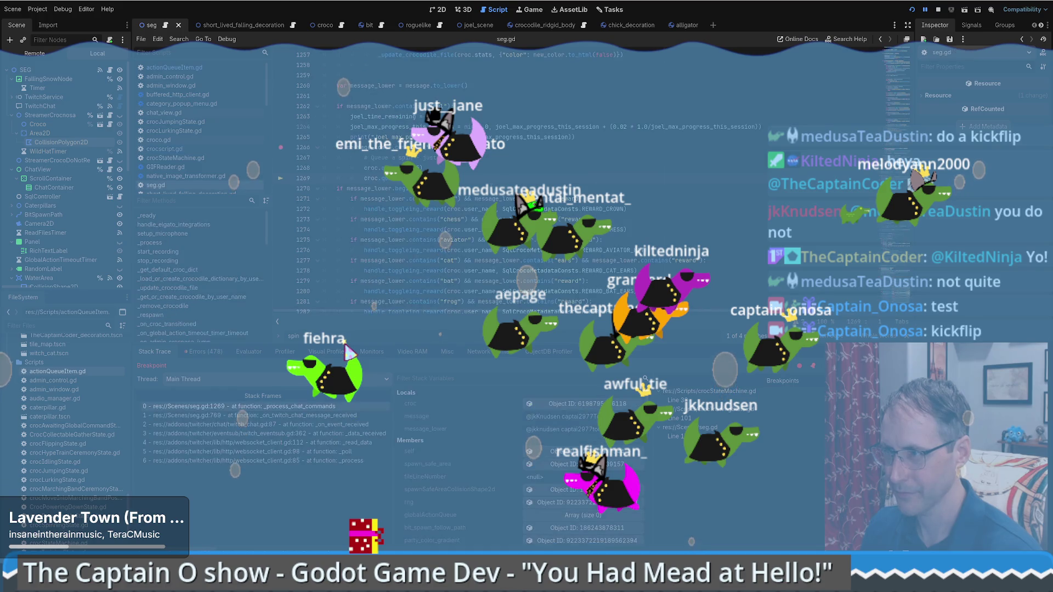
key("F10")
key("F10")
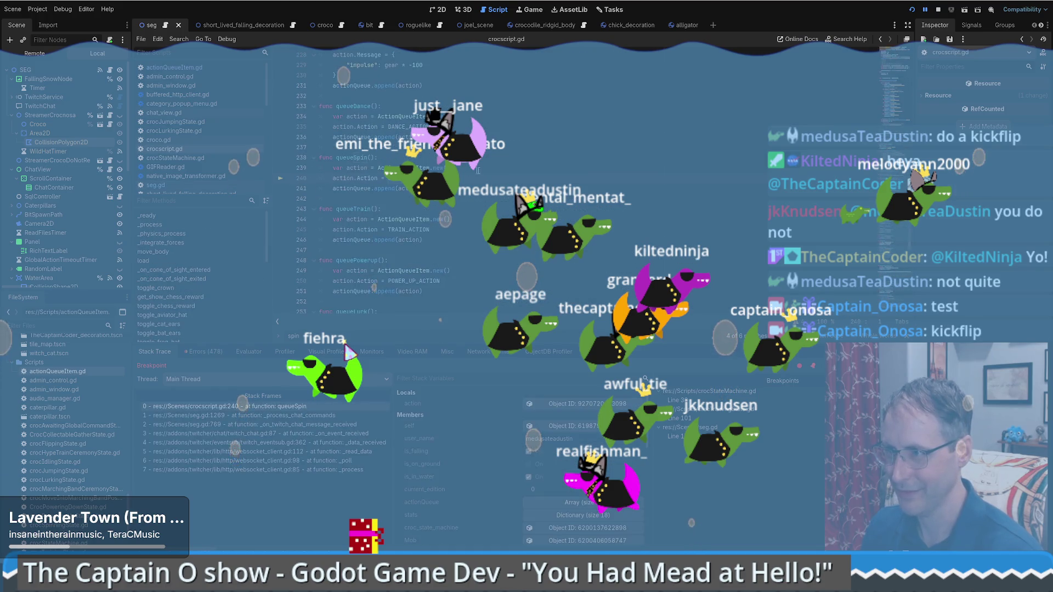
key("F10")
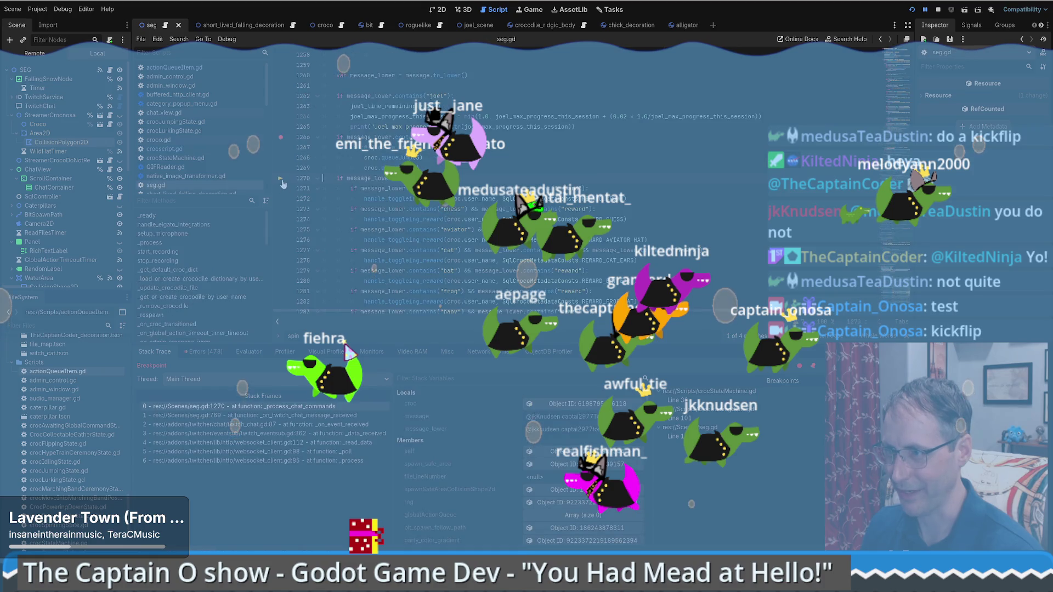
key("F12")
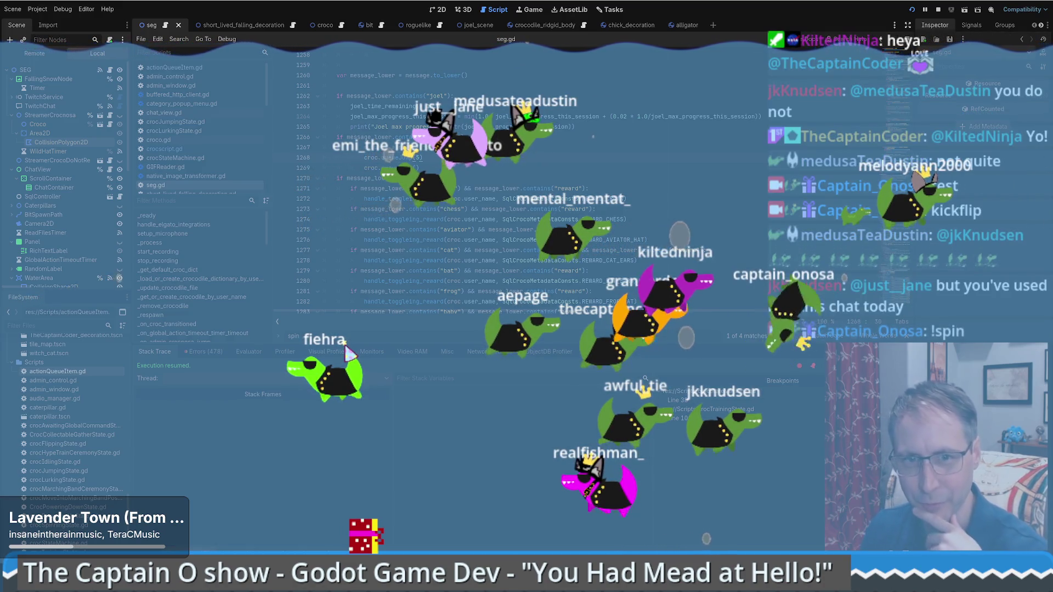
Edit the comment above the kickflip jump and spin calls, leaving seg.gd unsaved
scroll(347, 354, "down", 10)
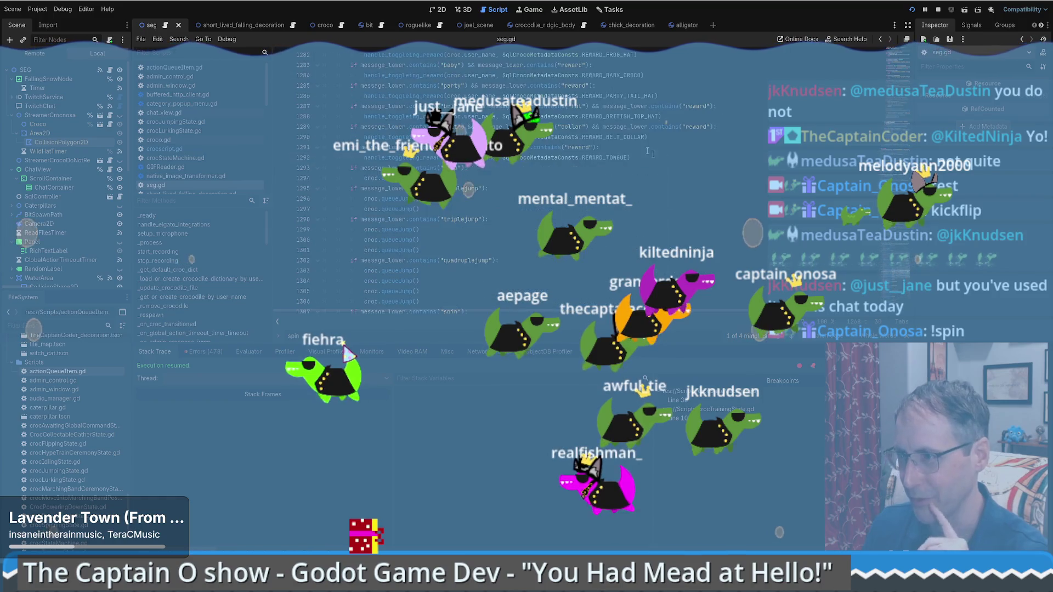
scroll(478, 181, "up", 4)
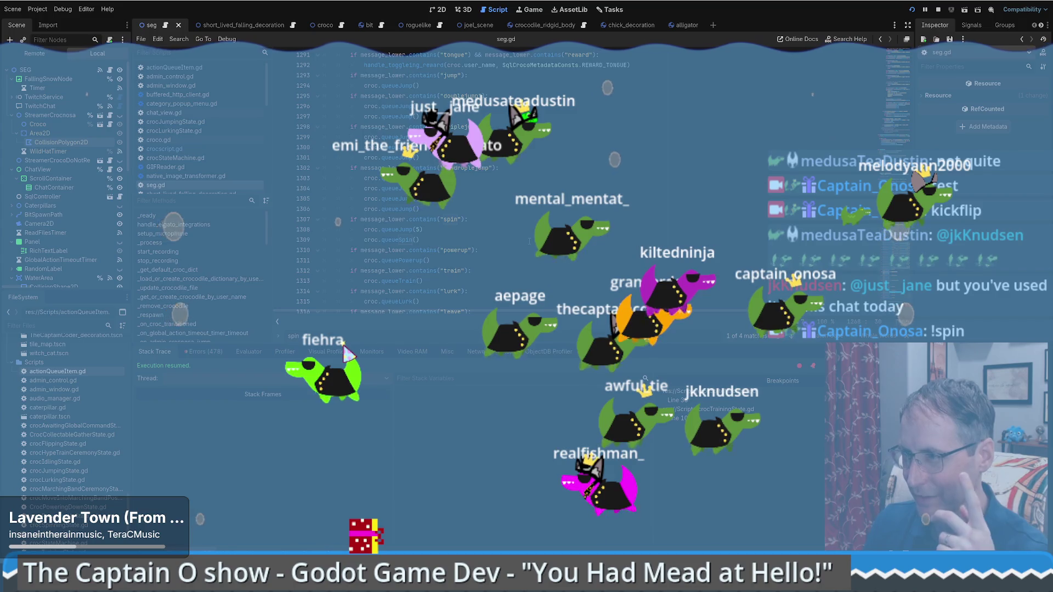
scroll(508, 255, "up", 13)
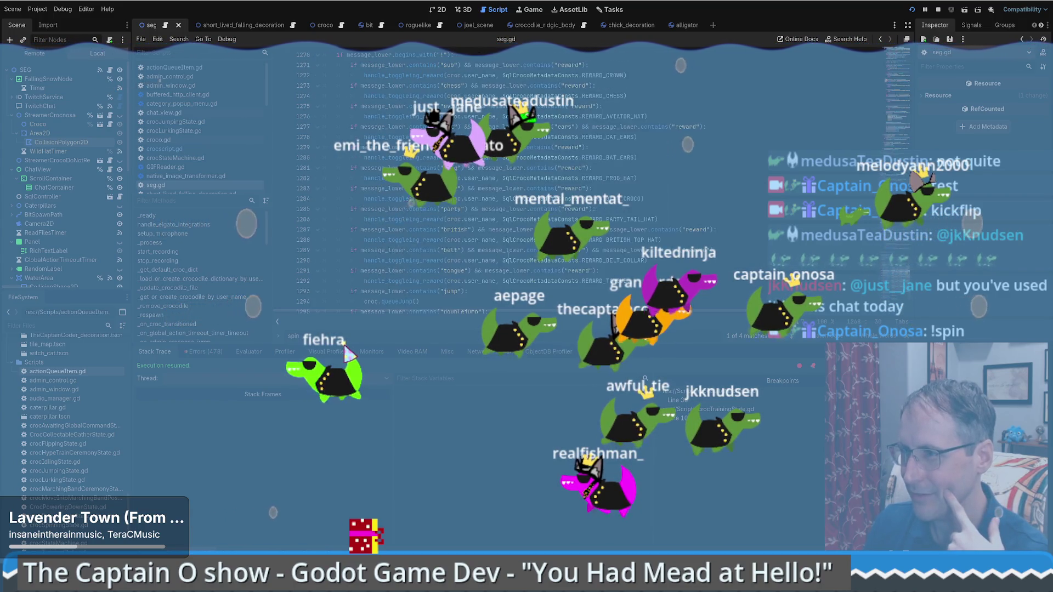
left_click(479, 210)
key("BackSpace")
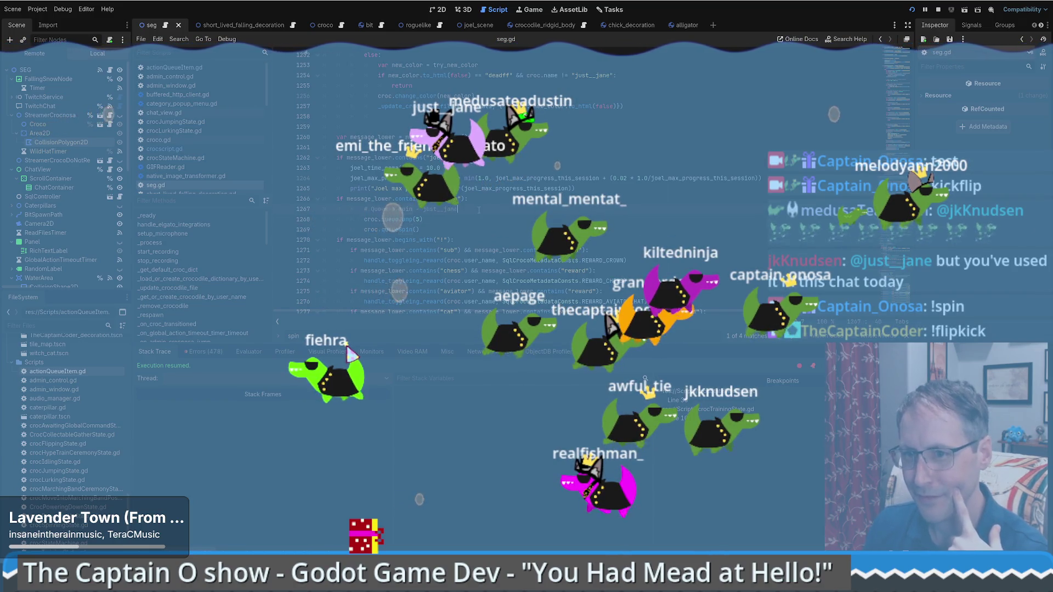
key("Up")
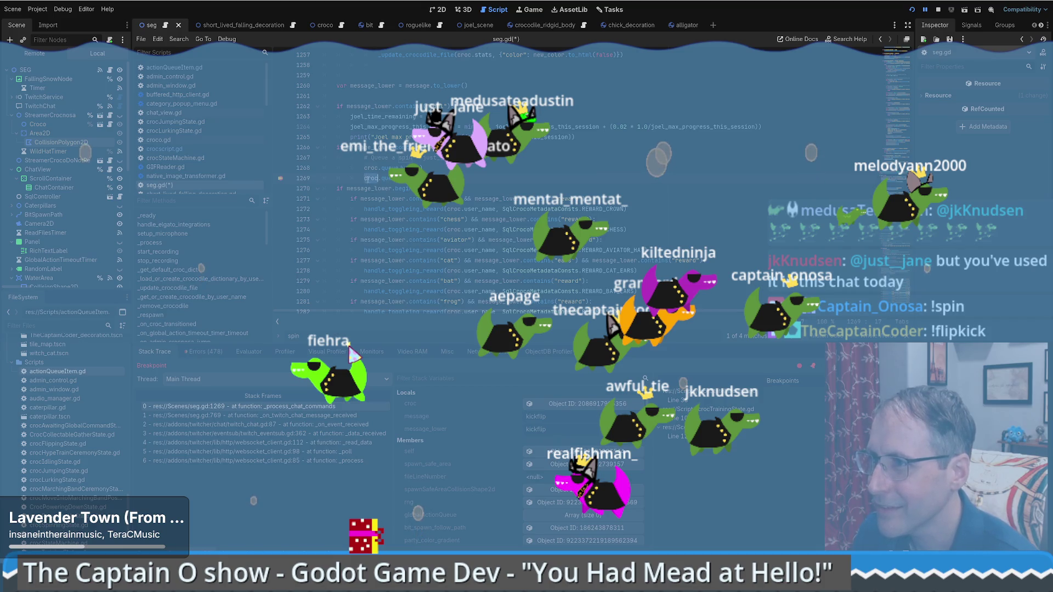
Resume the game from the kickflip breakpoint with Continue (F12)
scroll(494, 181, "down", 2)
scroll(409, 199, "down", 5)
scroll(368, 293, "up", 8)
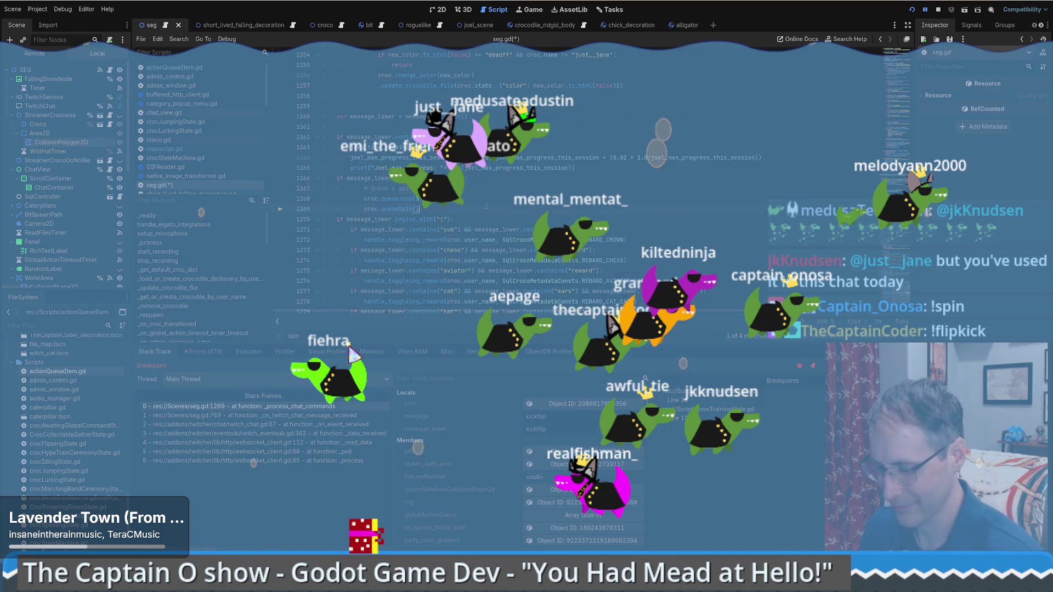
key("F12")
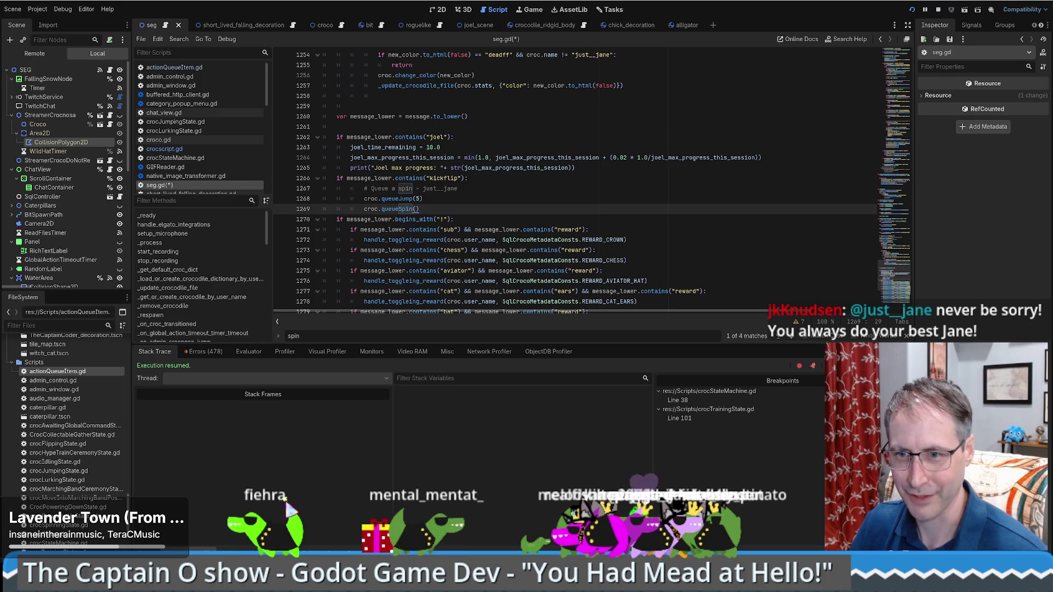
Drag the splitter above the debugger panel downward to show more of seg.gd's code
scroll(575, 212, "down", 1)
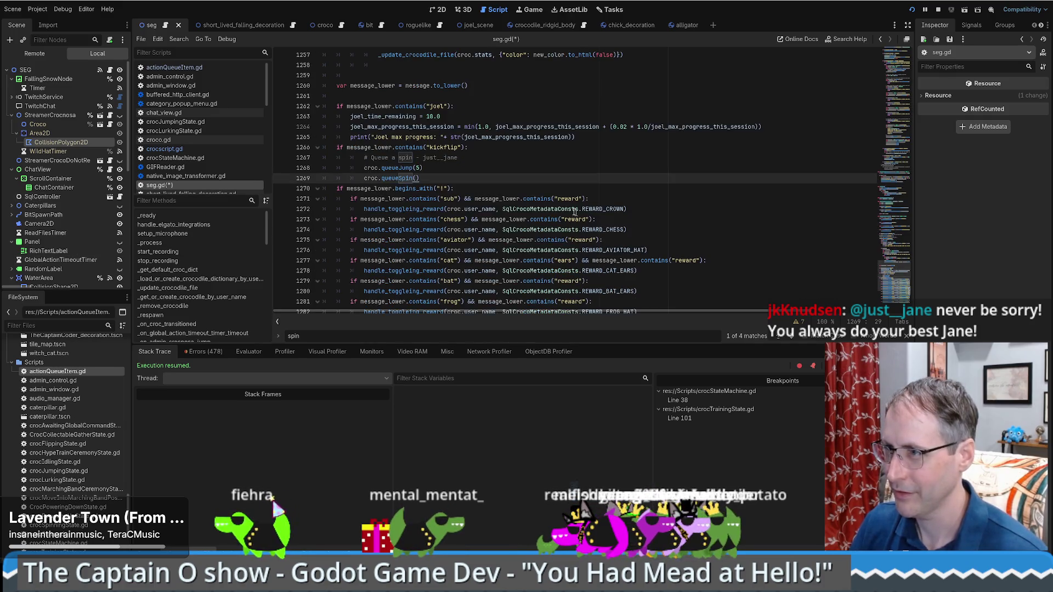
scroll(510, 187, "up", 3)
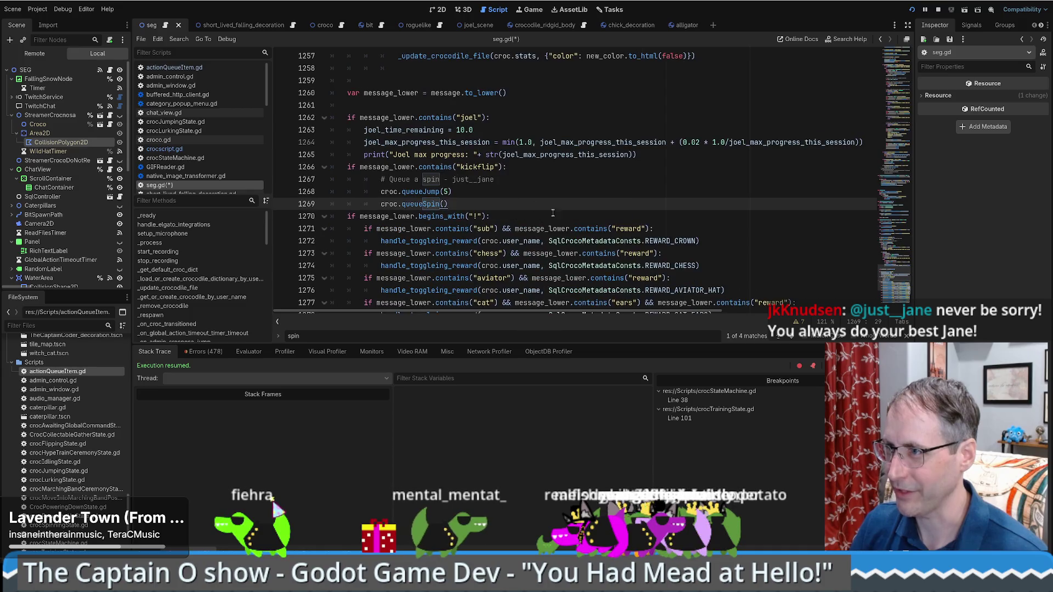
scroll(550, 211, "down", 2)
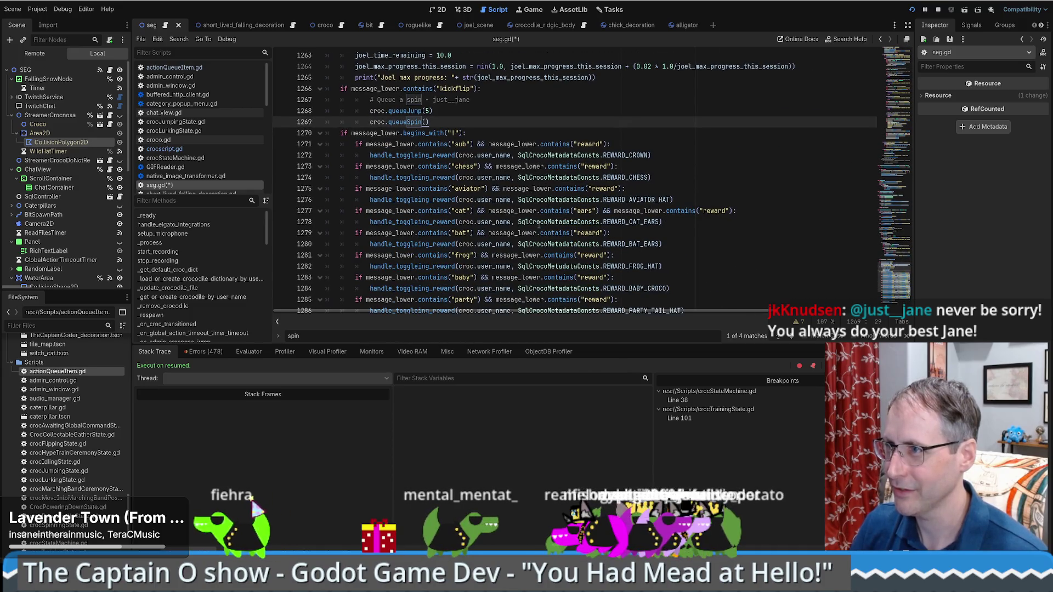
scroll(548, 220, "up", 1)
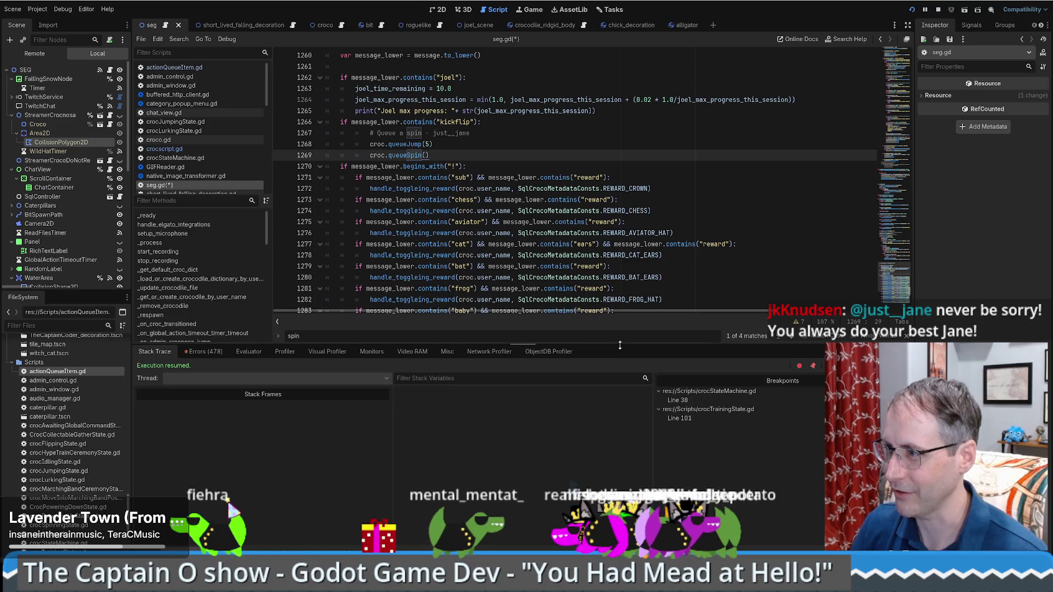
left_click_drag(620, 345, 619, 444)
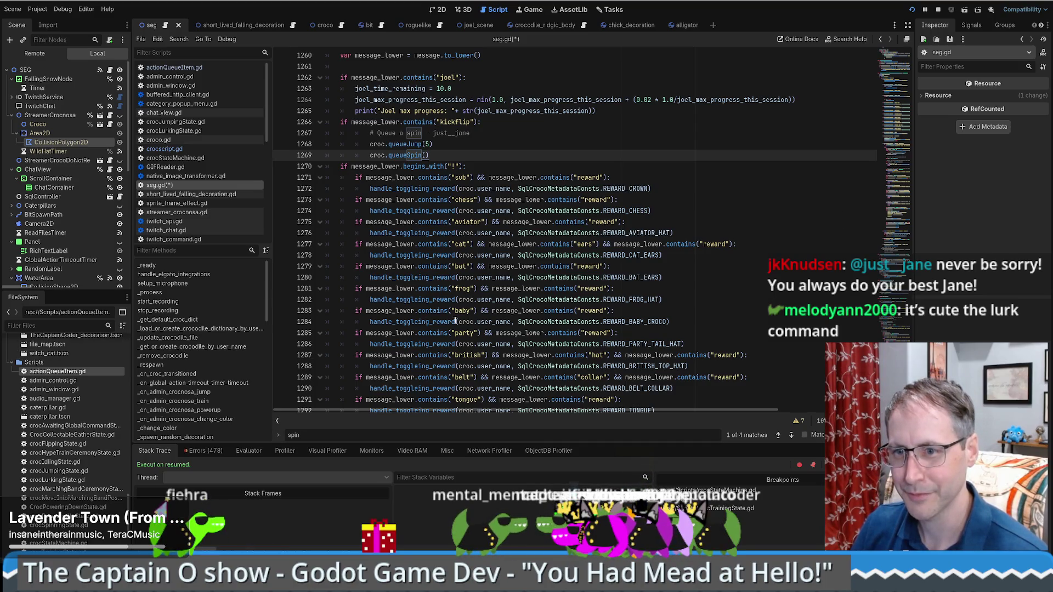
mouse_move(454, 320)
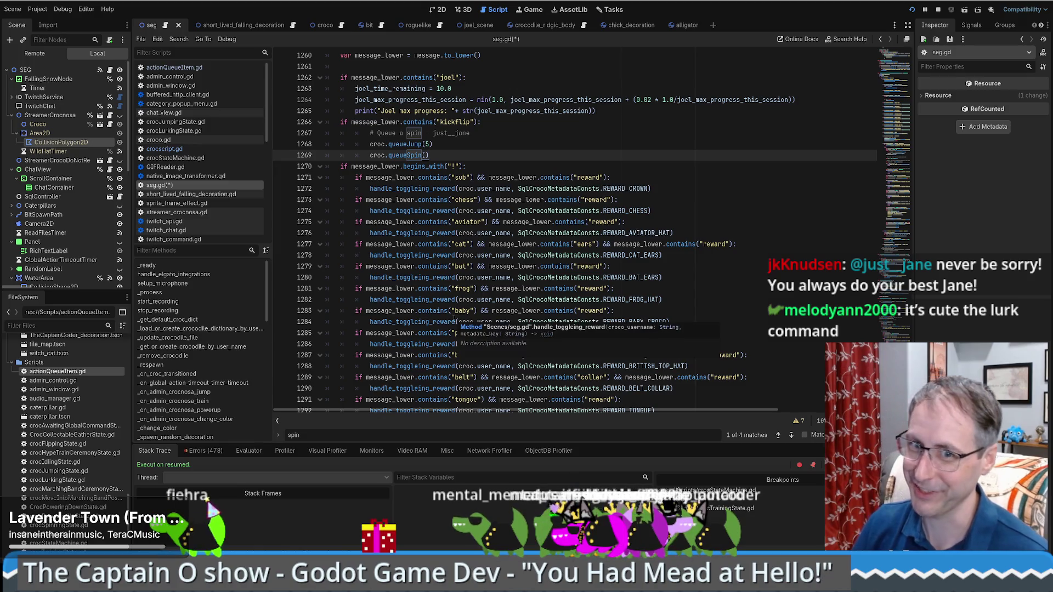